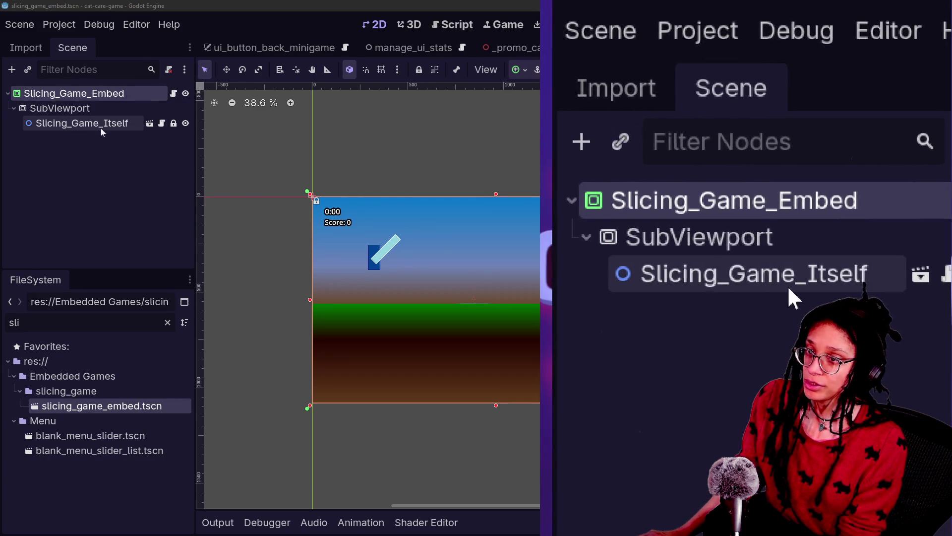
# Open the Slicing_Game_Itself sub-scene and inspect its CharacterBody2D, Sky and root nodes
pyautogui.click(147, 126)
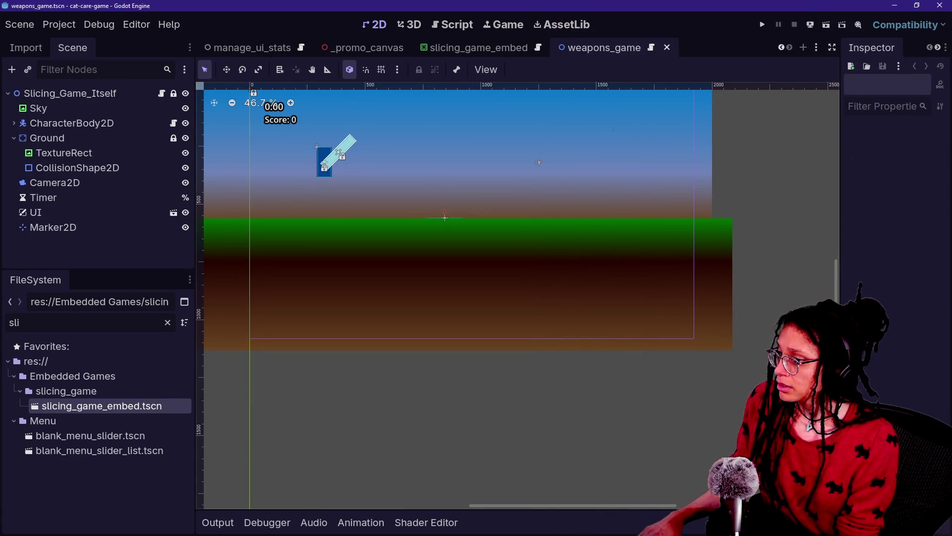
pyautogui.scroll(3, 837, 294)
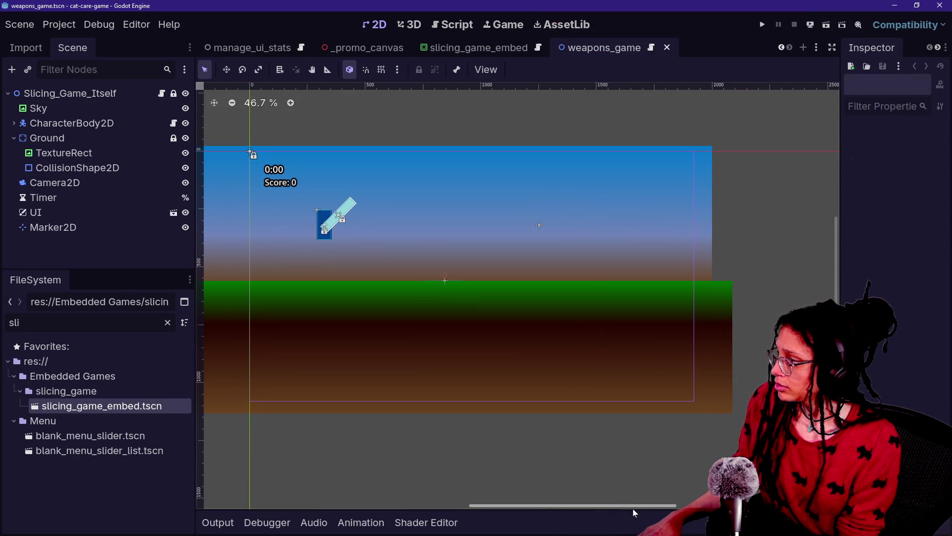
pyautogui.click(124, 123)
pyautogui.click(141, 213)
pyautogui.click(138, 229)
pyautogui.click(129, 140)
pyautogui.click(124, 106)
pyautogui.click(128, 94)
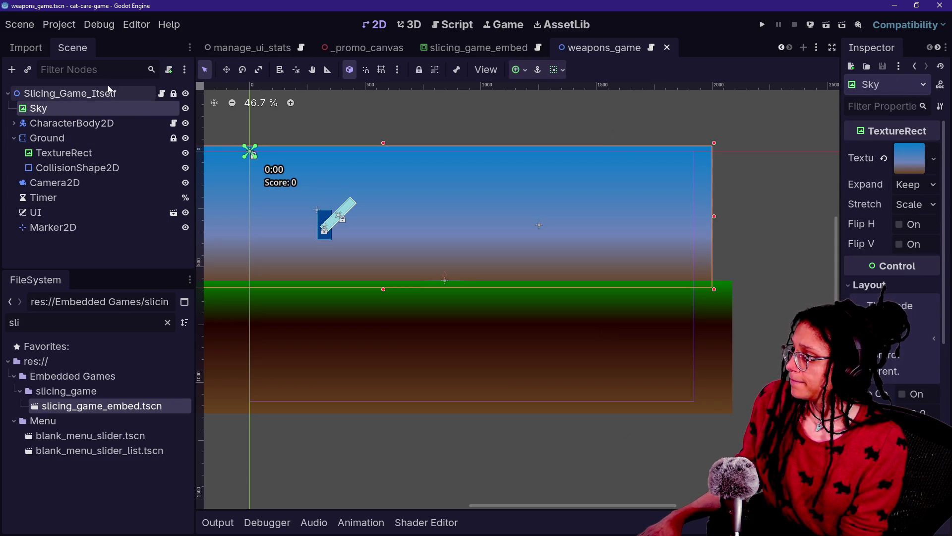
pyautogui.click(124, 122)
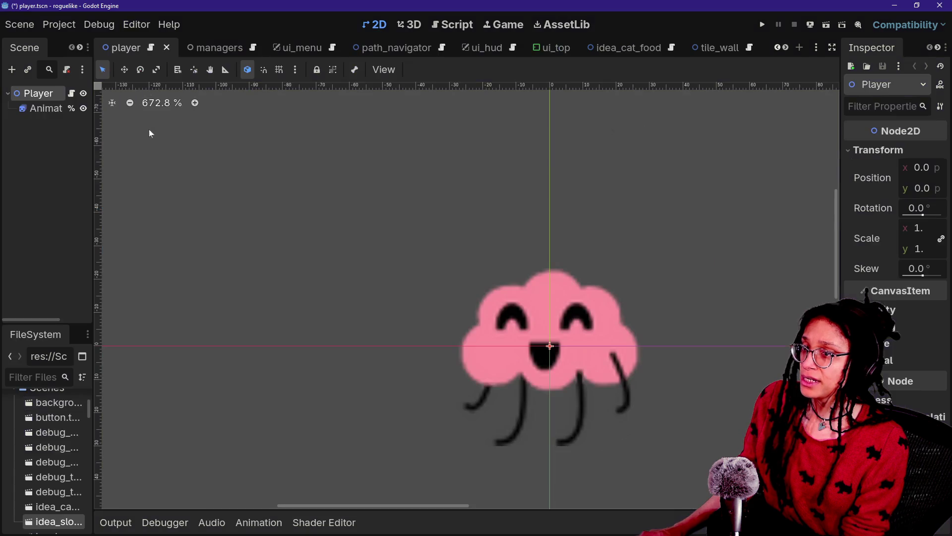
# Show the roguelike project's Autoload list with print (FancyPrints.gd) and Globals registered
pyautogui.click(59, 25)
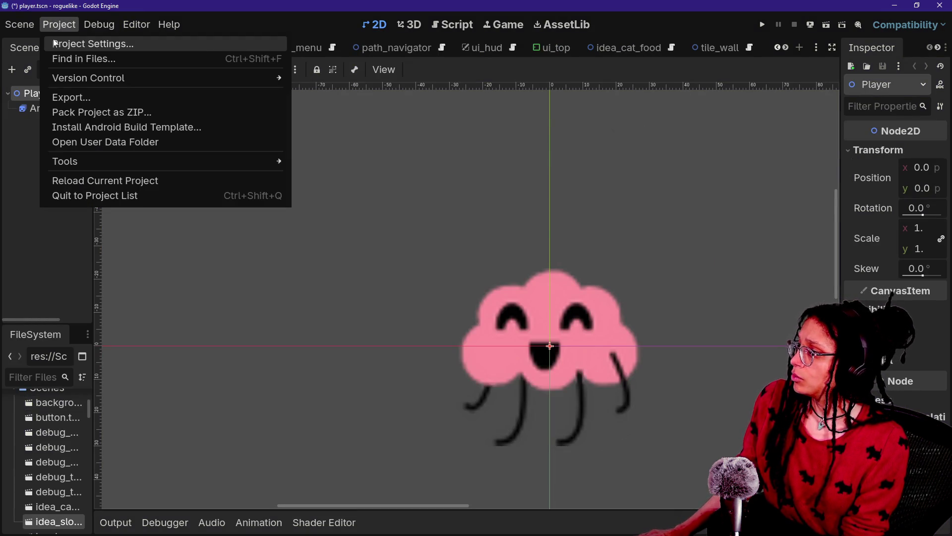
pyautogui.click(74, 40)
pyautogui.click(447, 145)
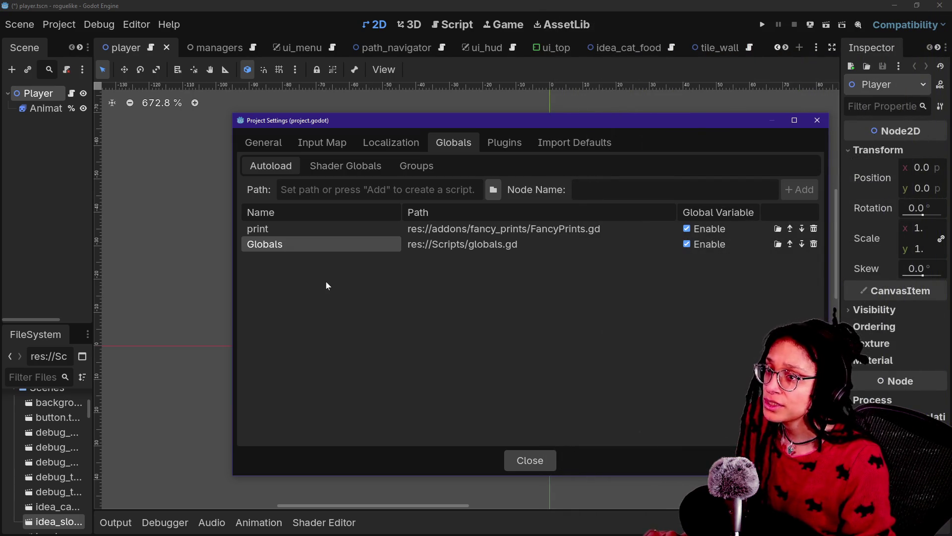
pyautogui.hotkey('alt', 'Tab')
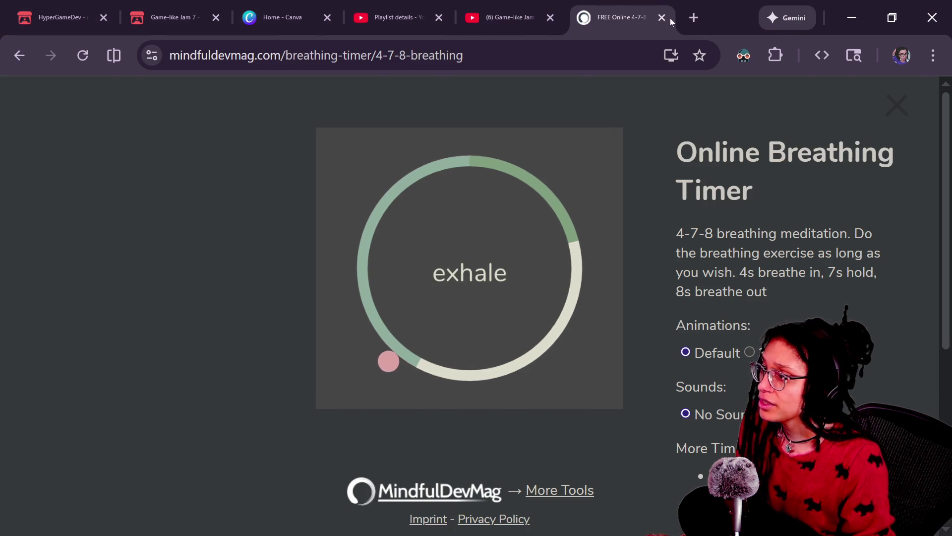
# Close the breathing timer page and check the cat-care-game's Autoload list, where Print uses Scripts/Print.gd
pyautogui.click(662, 18)
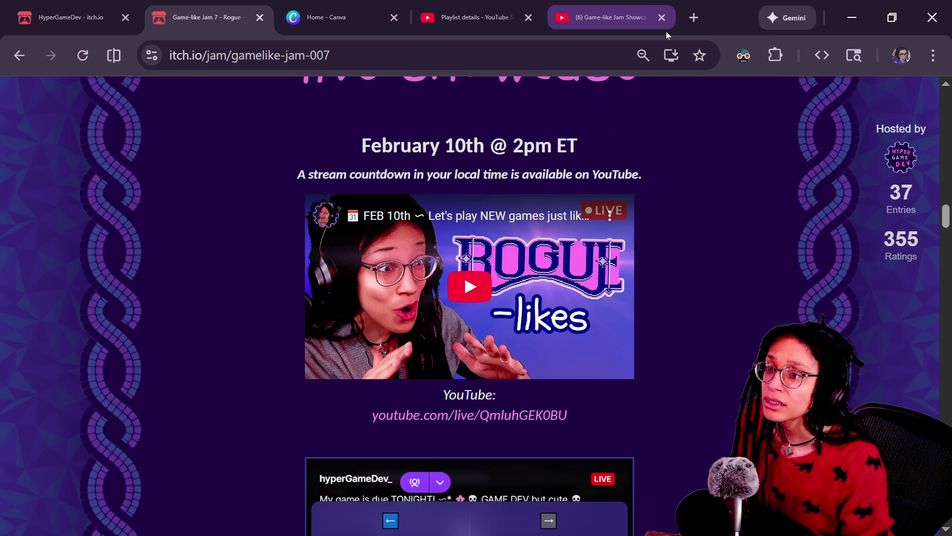
pyautogui.hotkey('alt', 'Tab')
pyautogui.hotkey('alt', 'Tab')
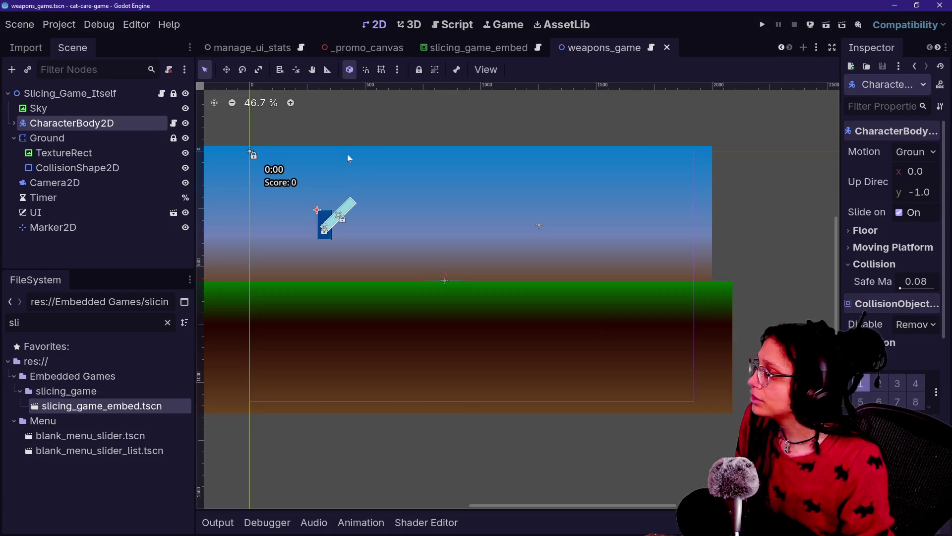
pyautogui.click(59, 24)
pyautogui.click(82, 43)
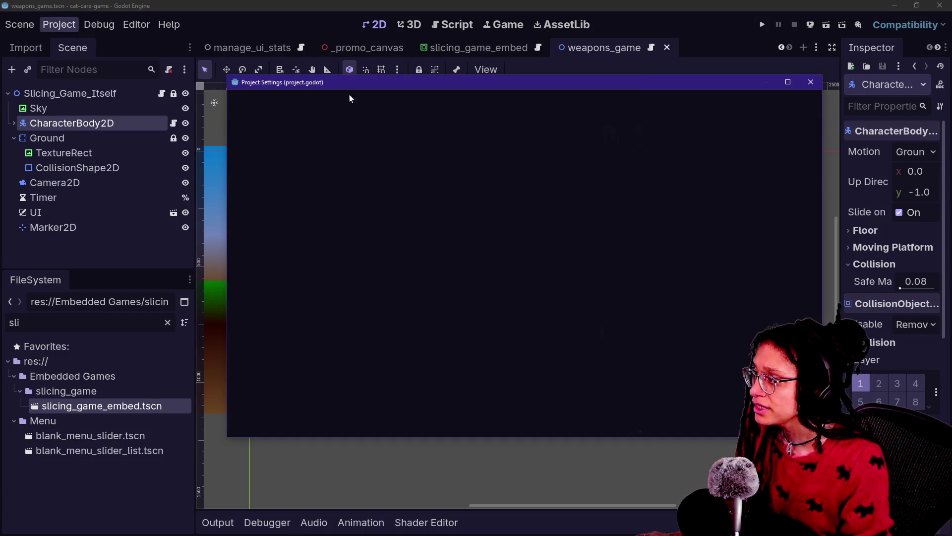
pyautogui.click(446, 104)
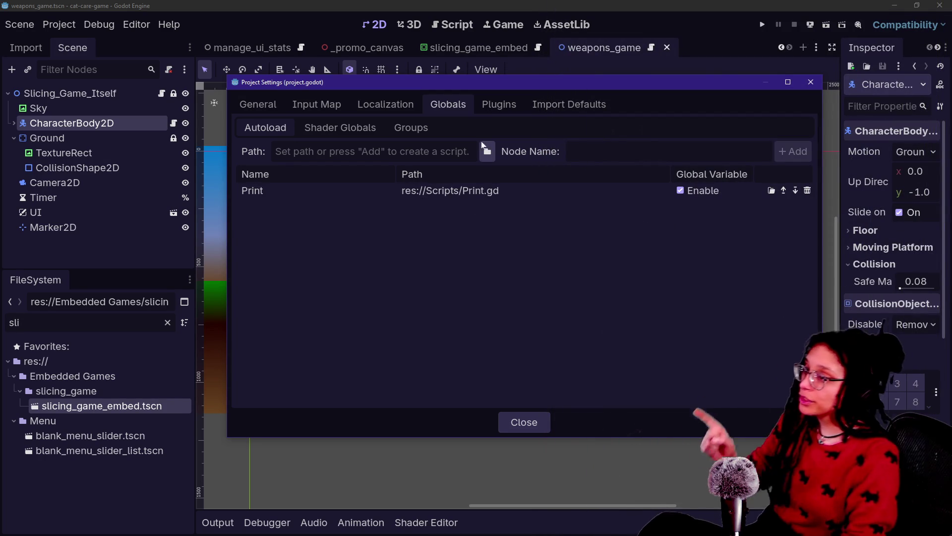
pyautogui.click(810, 82)
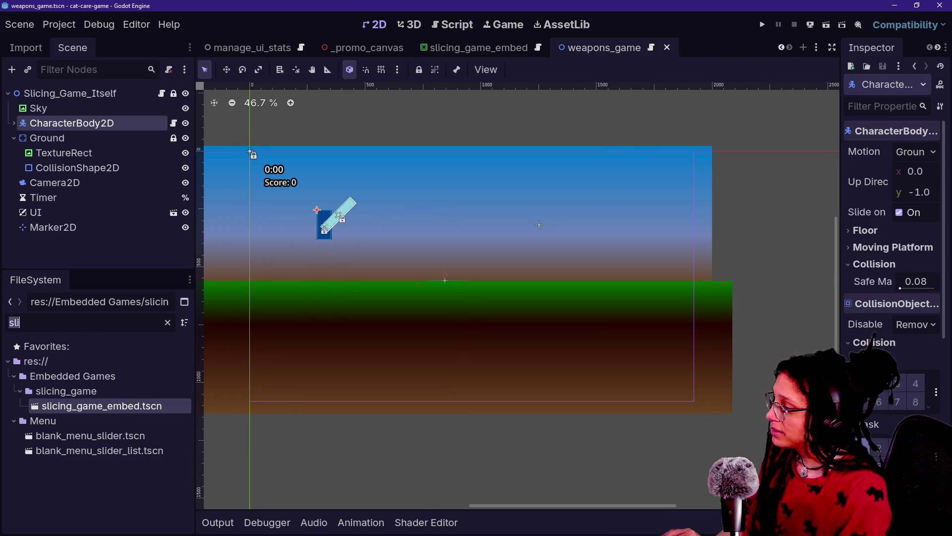
# Change the FileSystem filter to 'p' before heading to the stream chat
pyautogui.press('BackSpace')
pyautogui.write('pri')
pyautogui.press('BackSpace')
pyautogui.press('BackSpace')
pyautogui.press('BackSpace')
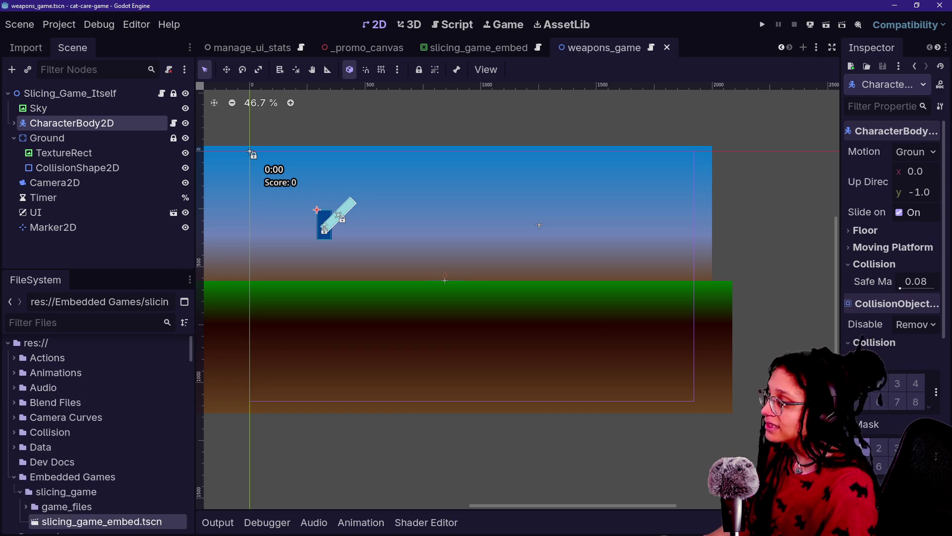
pyautogui.write('p')
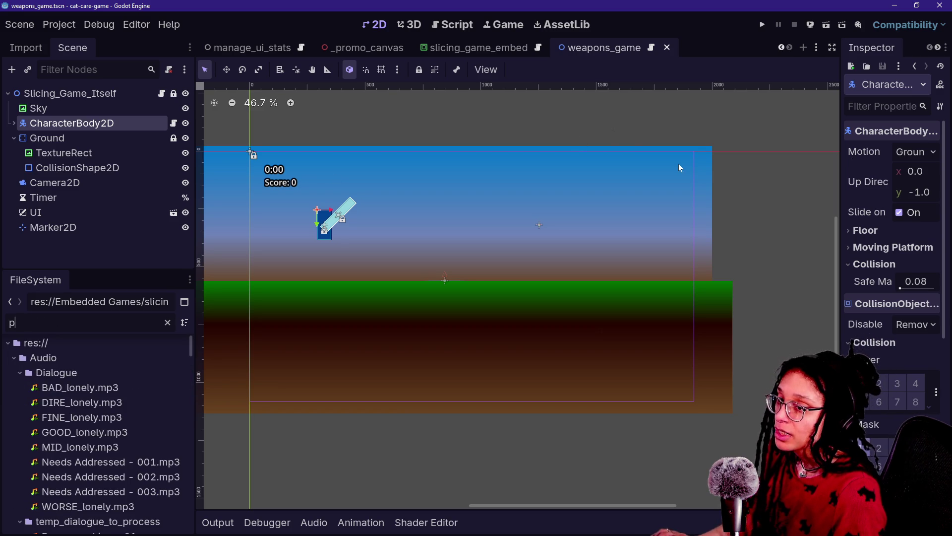
pyautogui.hotkey('alt', 'Tab')
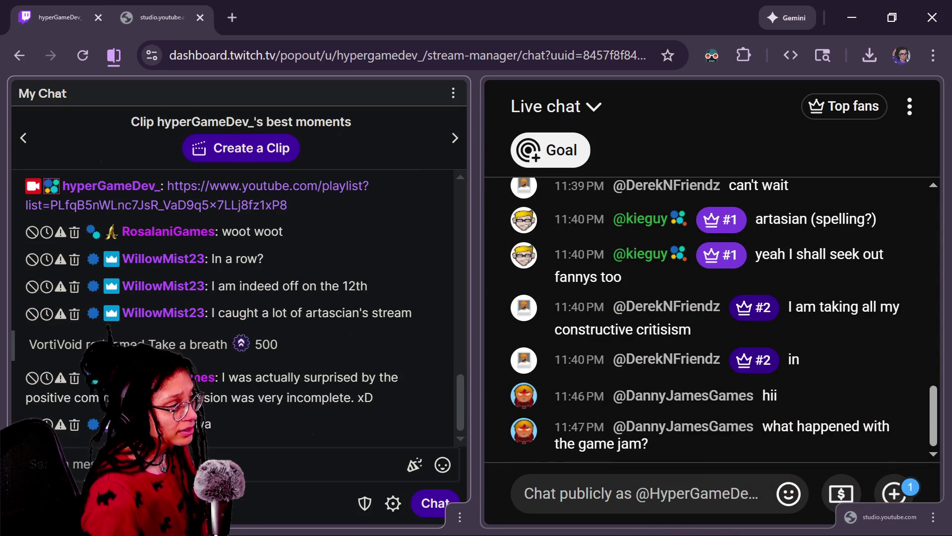
# Copy the itch.io jam entries page address for the viewer's game-jam question
pyautogui.click(698, 426)
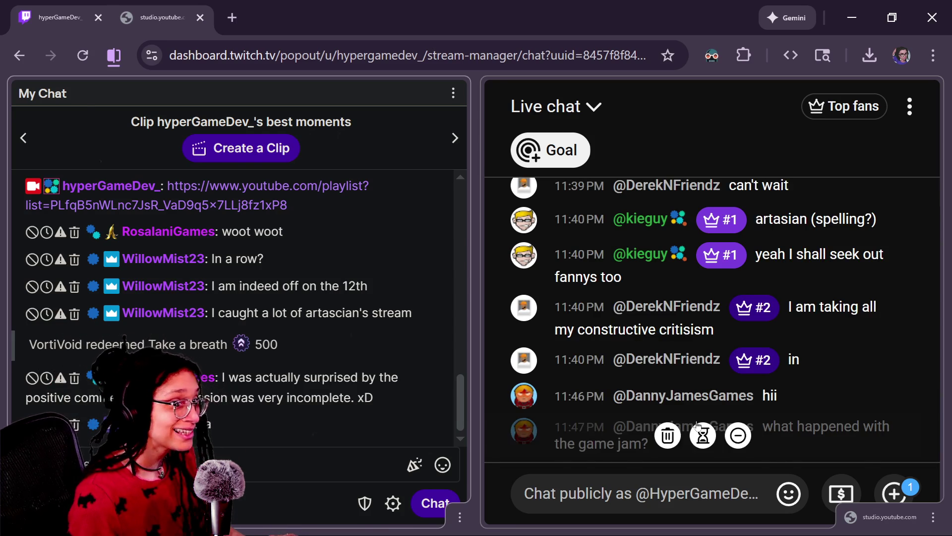
pyautogui.hotkey('alt', 'Tab')
pyautogui.scroll(10, 454, 346)
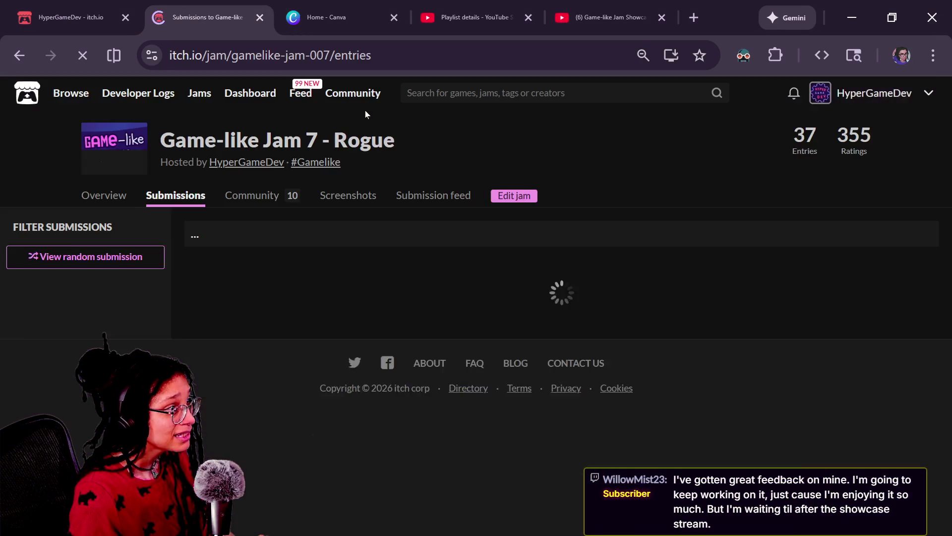
pyautogui.hotkey('ctrl', 'l')
# Post the jam entries link in both the YouTube and Twitch live chats
pyautogui.hotkey('alt', 'Tab')
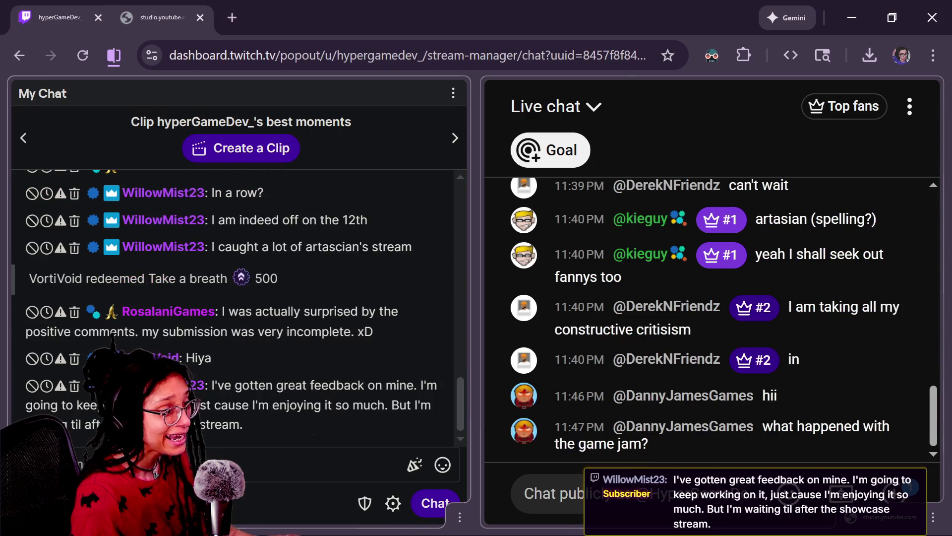
pyautogui.click(550, 494)
pyautogui.write('https://itch.io/jam/gamelike-jam-007/entries')
pyautogui.press('Return')
pyautogui.click(328, 486)
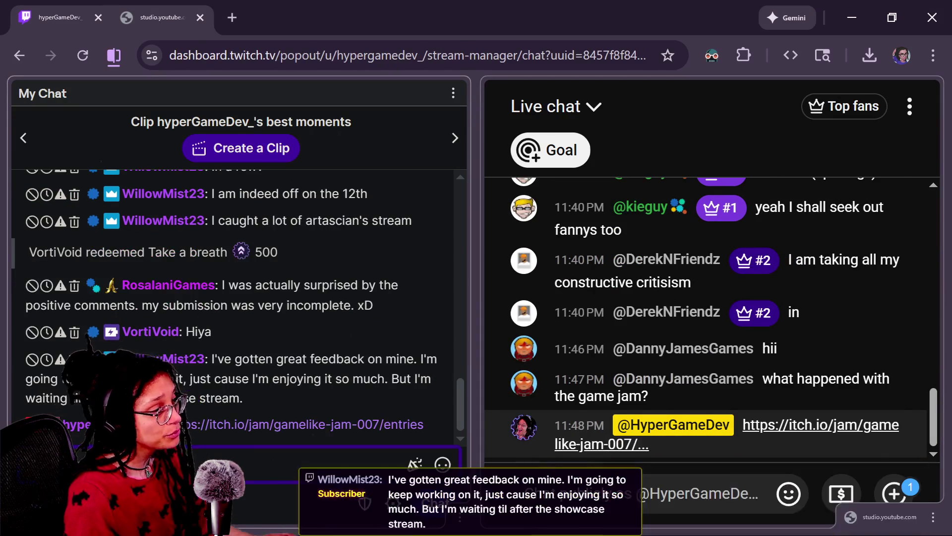
pyautogui.hotkey('alt', 'Tab')
pyautogui.scroll(-20, 395, 408)
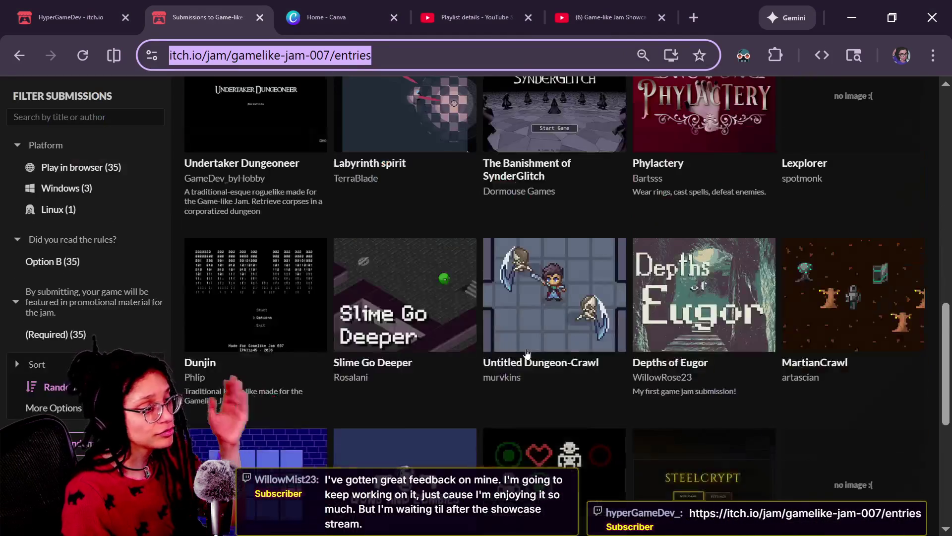
# Go back from the submissions grid to the Game-like Jam 7 overview and scroll through it
pyautogui.scroll(20, 527, 354)
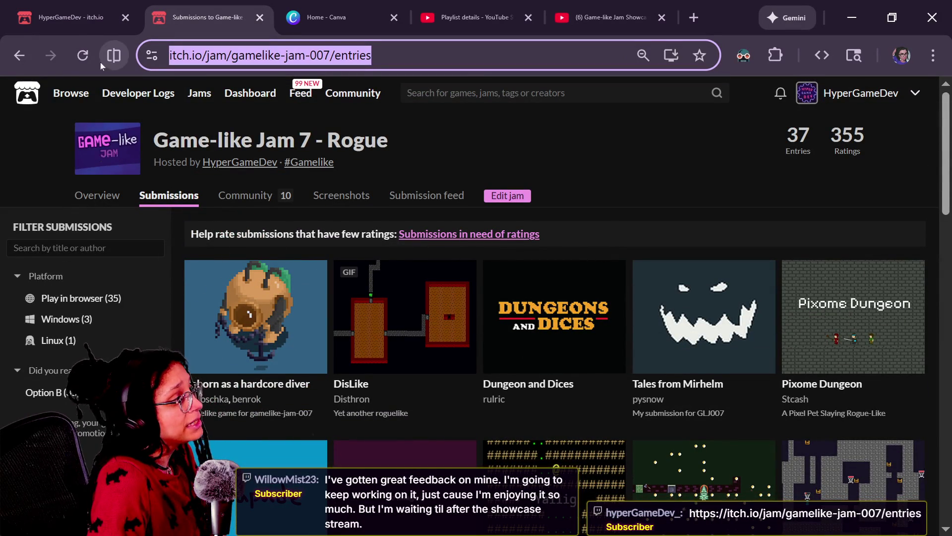
pyautogui.click(29, 67)
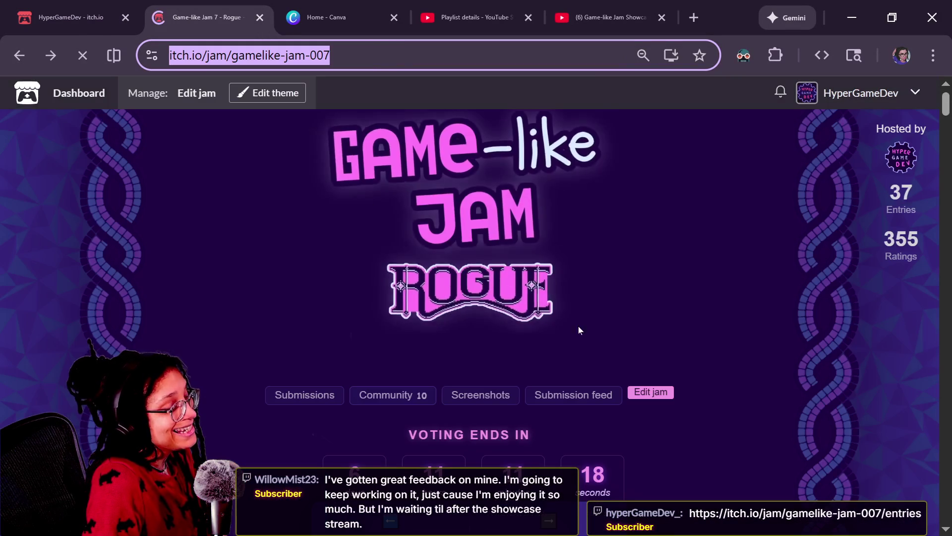
pyautogui.scroll(-5, 603, 347)
pyautogui.scroll(-15, 603, 347)
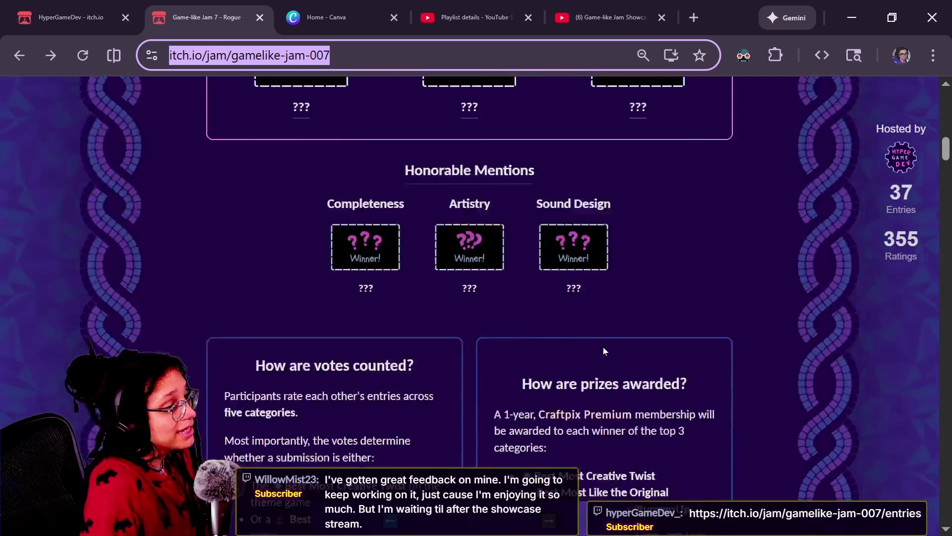
pyautogui.scroll(-15, 604, 351)
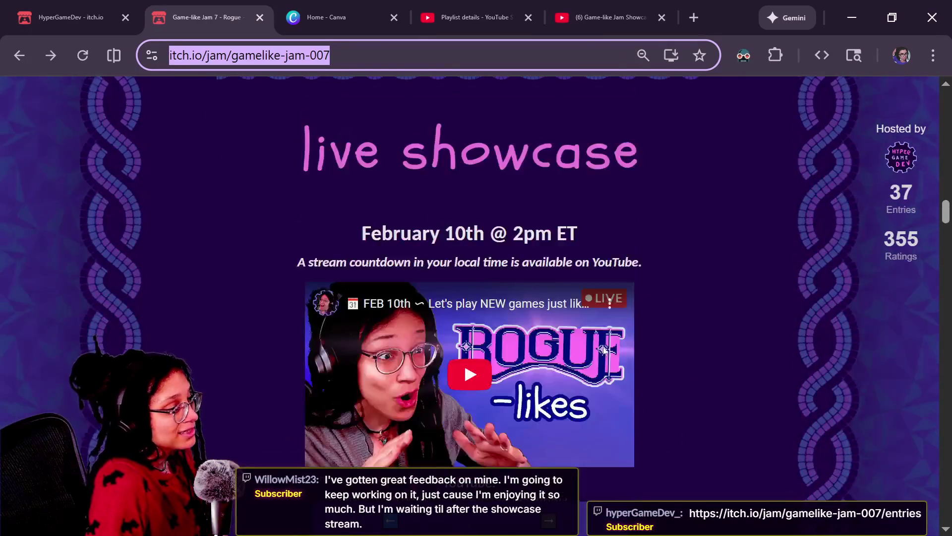
pyautogui.scroll(-3, 604, 350)
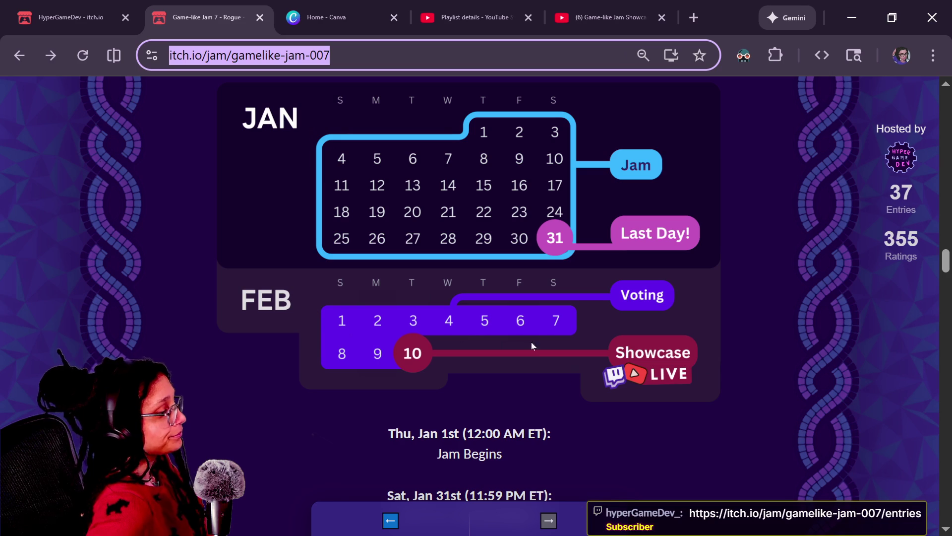
pyautogui.scroll(10, 624, 398)
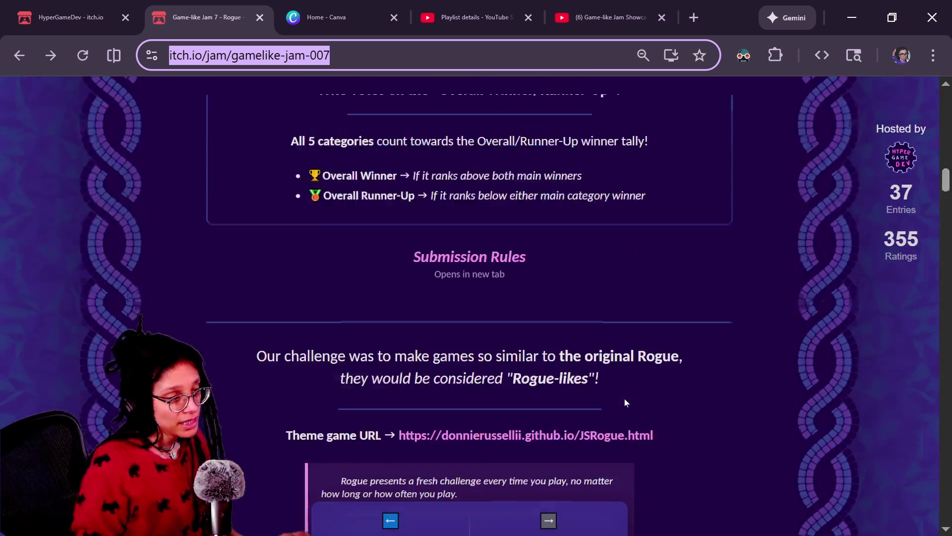
pyautogui.scroll(10, 624, 398)
pyautogui.scroll(-3, 721, 463)
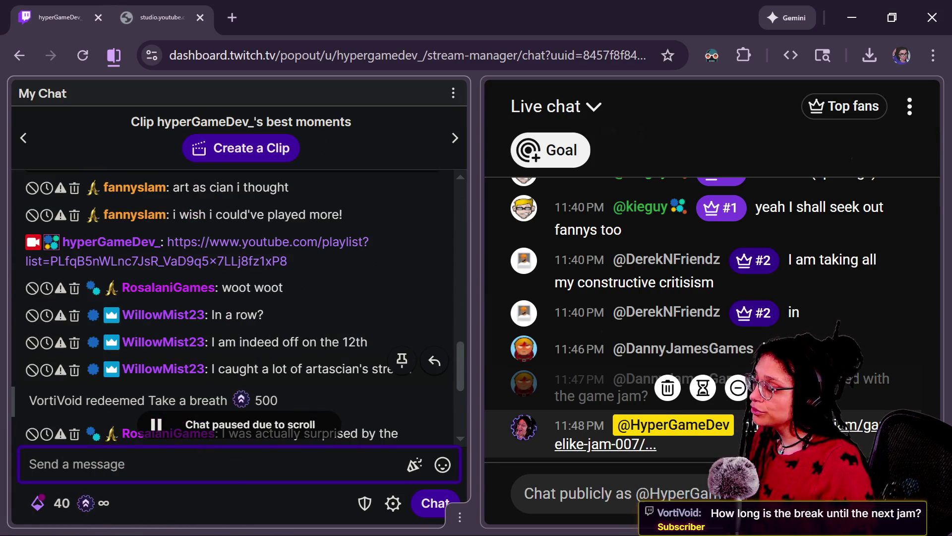
# Scroll My Chat down to the newest messages and dismiss the Incoming Ad Break banner
pyautogui.scroll(-2, 239, 357)
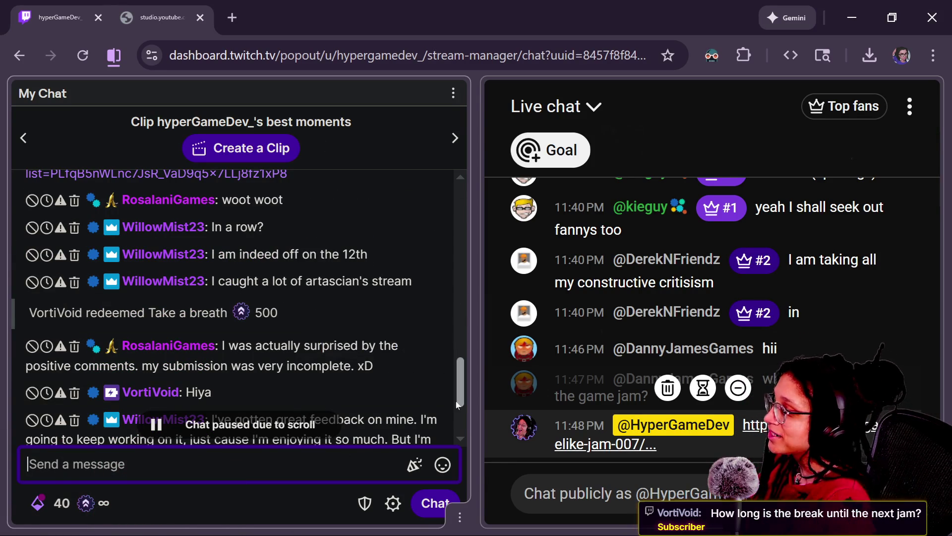
pyautogui.scroll(-2, 457, 404)
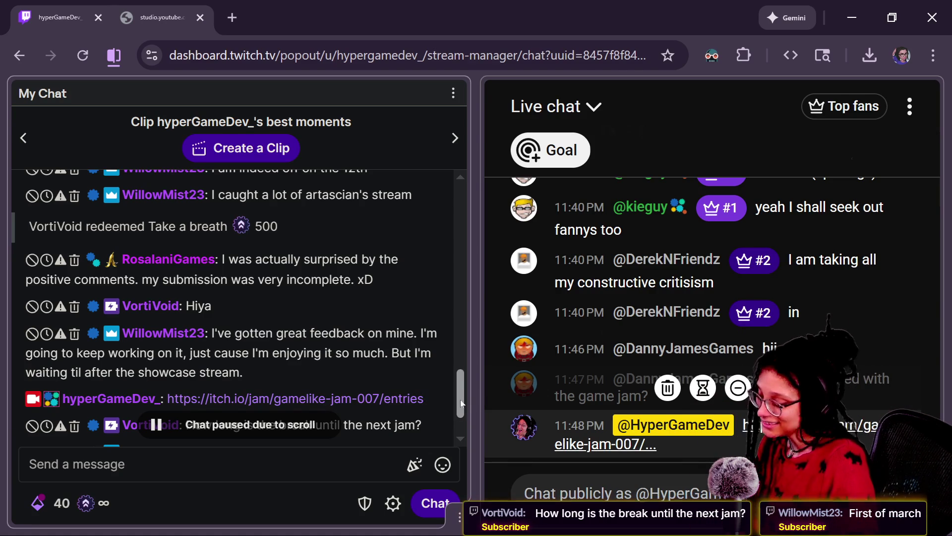
pyautogui.moveTo(461, 403); pyautogui.dragTo(459, 420)
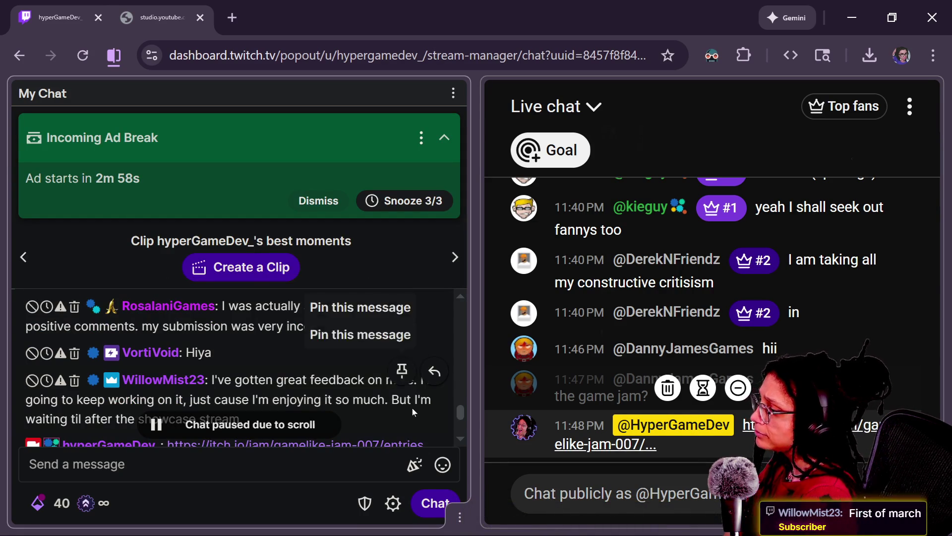
pyautogui.scroll(-3, 412, 408)
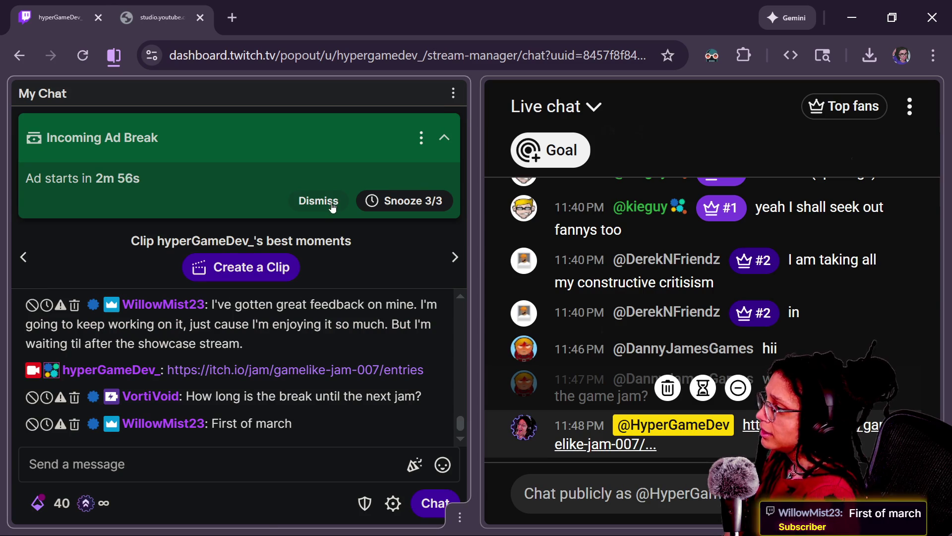
pyautogui.click(332, 205)
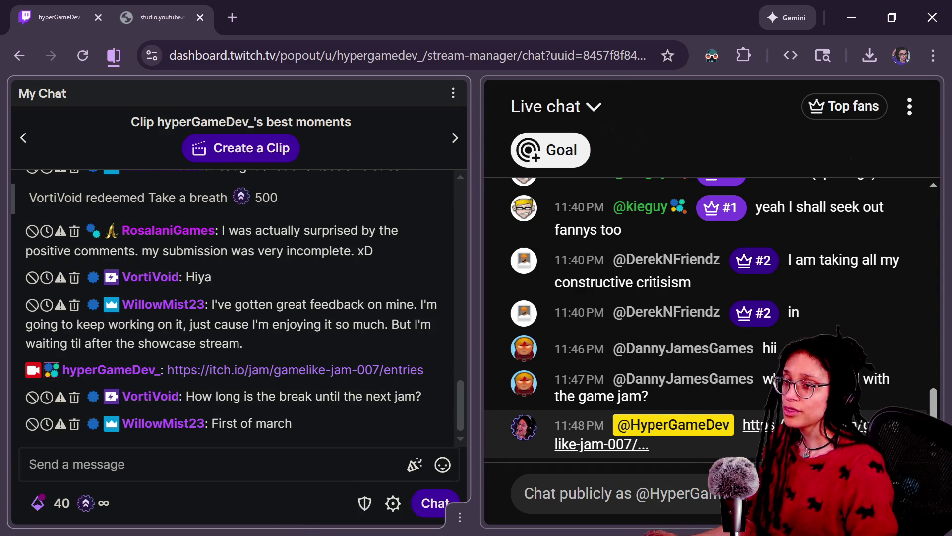
pyautogui.hotkey('alt', 'Tab')
# Scroll the Game-like Jam 7 page to its future jams schedule
pyautogui.scroll(-15, 647, 283)
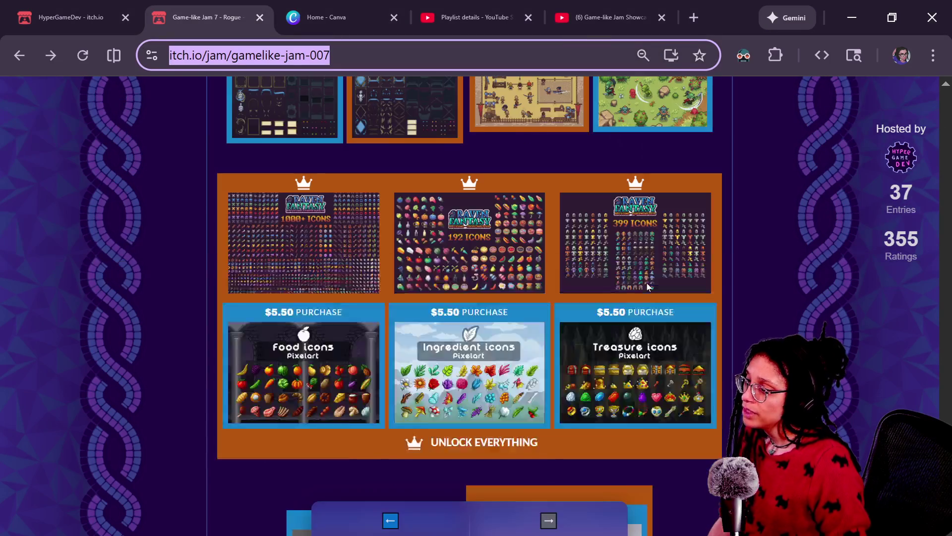
pyautogui.scroll(15, 480, 220)
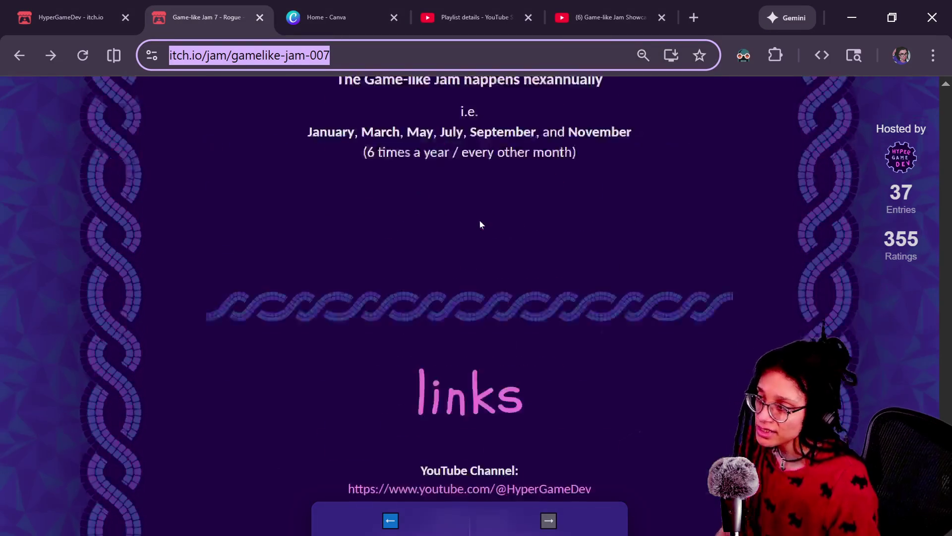
pyautogui.scroll(-7, 481, 224)
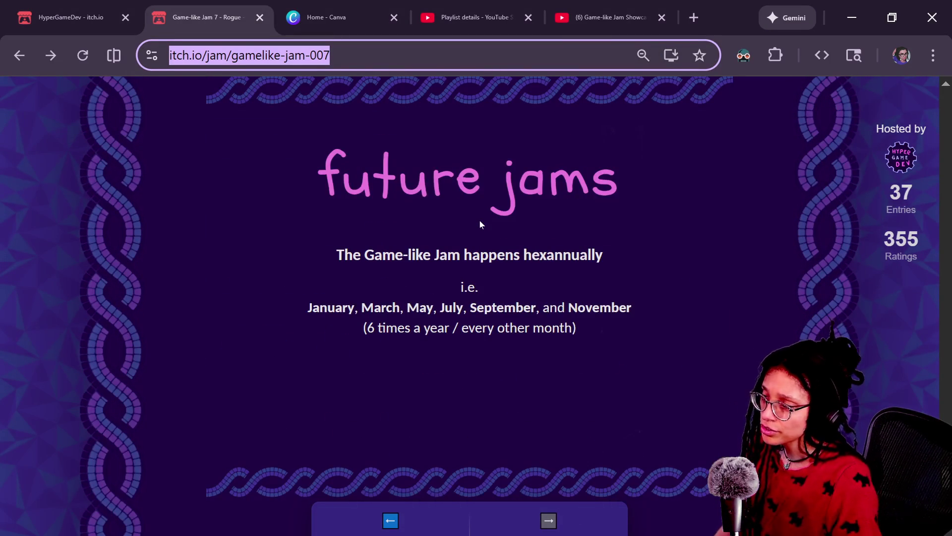
pyautogui.click(656, 347)
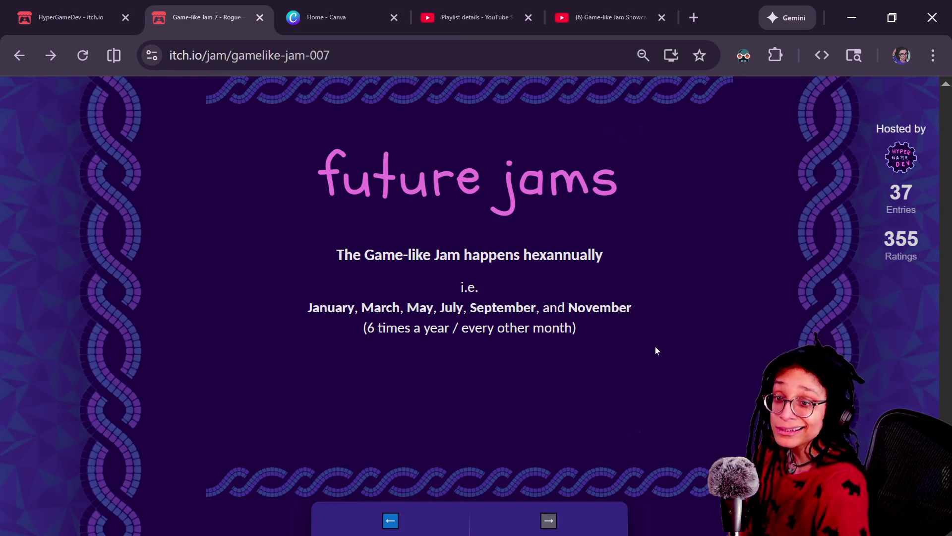
pyautogui.scroll(1, 656, 347)
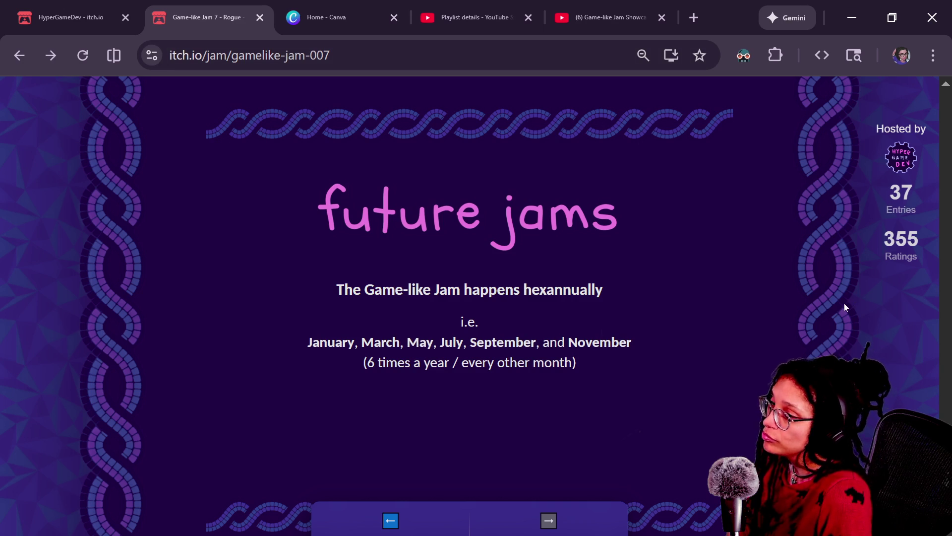
pyautogui.scroll(1, 844, 303)
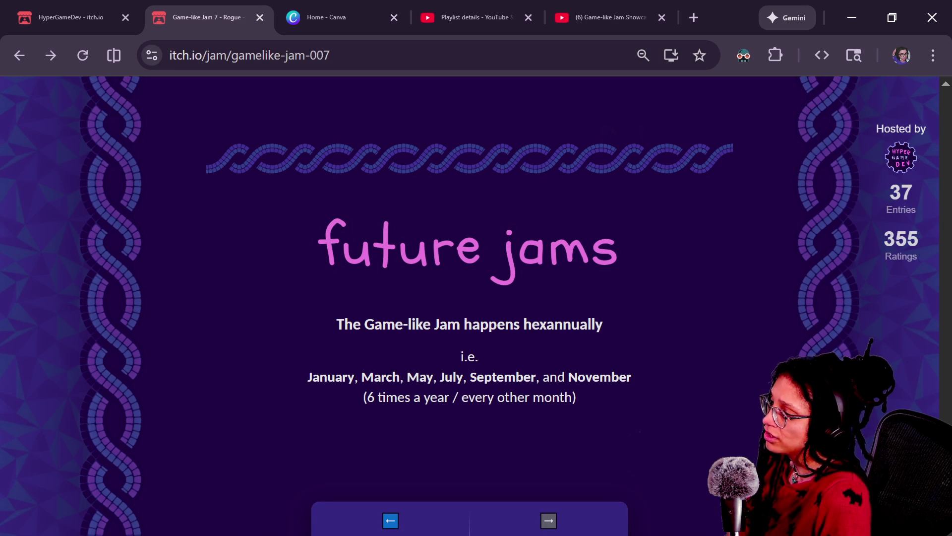
# Highlight March in the schedule as the next jam month
pyautogui.moveTo(251, 385); pyautogui.dragTo(374, 380)
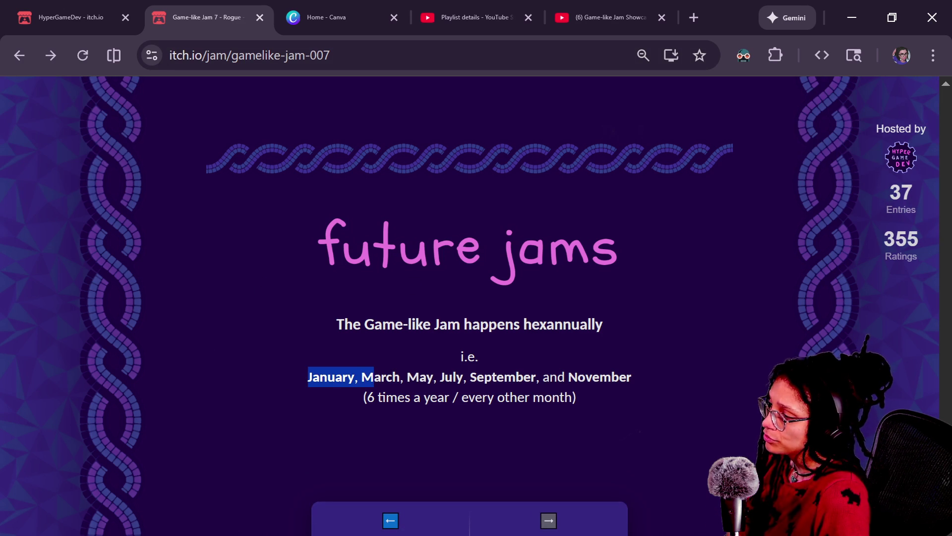
pyautogui.click(373, 379)
pyautogui.moveTo(586, 378); pyautogui.dragTo(577, 378)
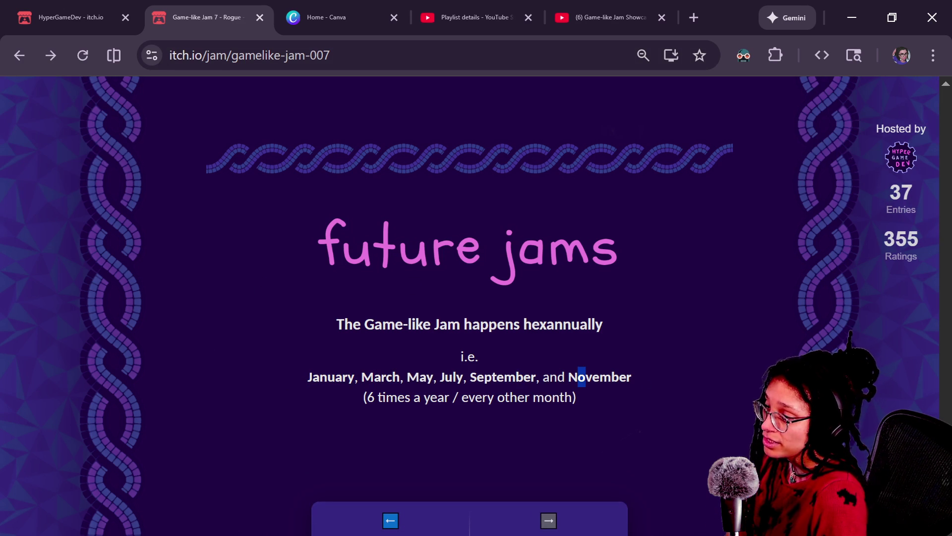
pyautogui.moveTo(361, 378); pyautogui.dragTo(400, 378)
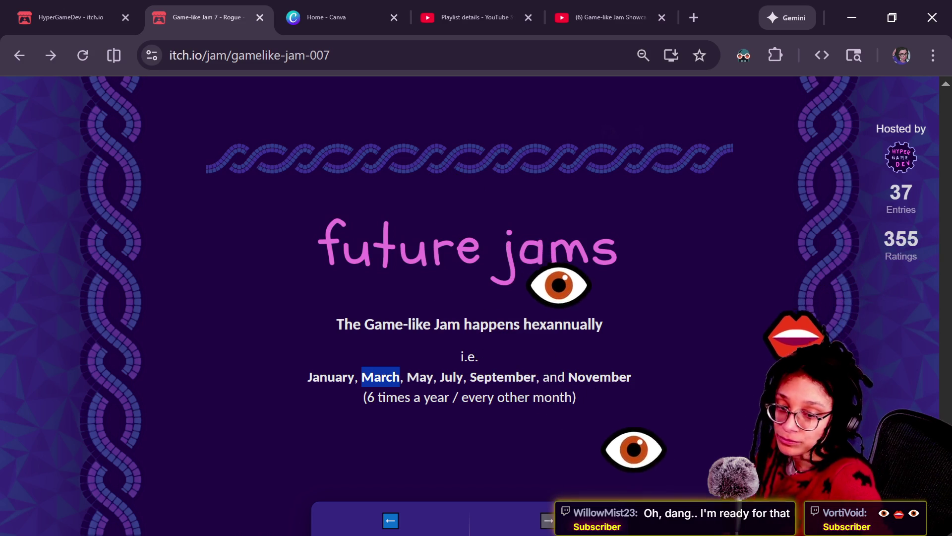
pyautogui.scroll(15, 470, 297)
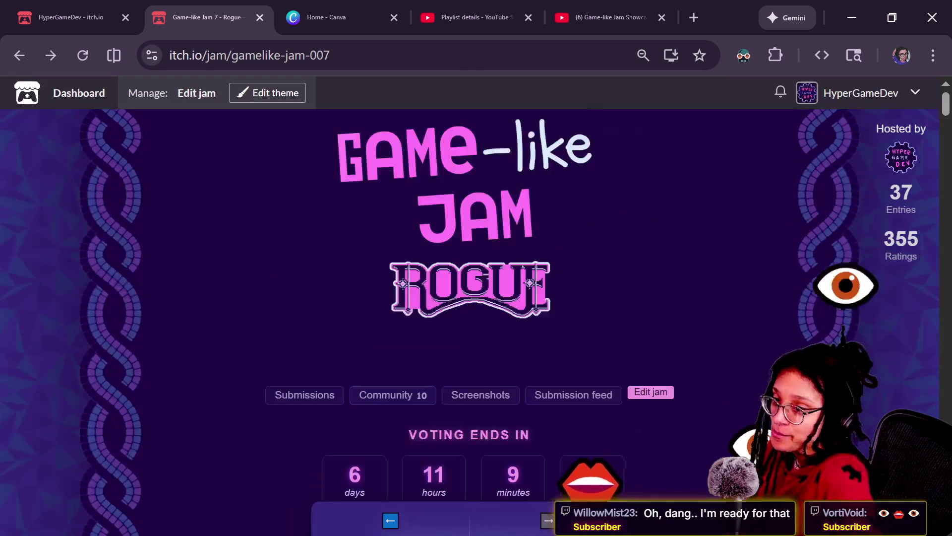
# Scroll the jam page past winning entries and honorable mentions to the schedule and sponsors
pyautogui.scroll(-3, 156, 209)
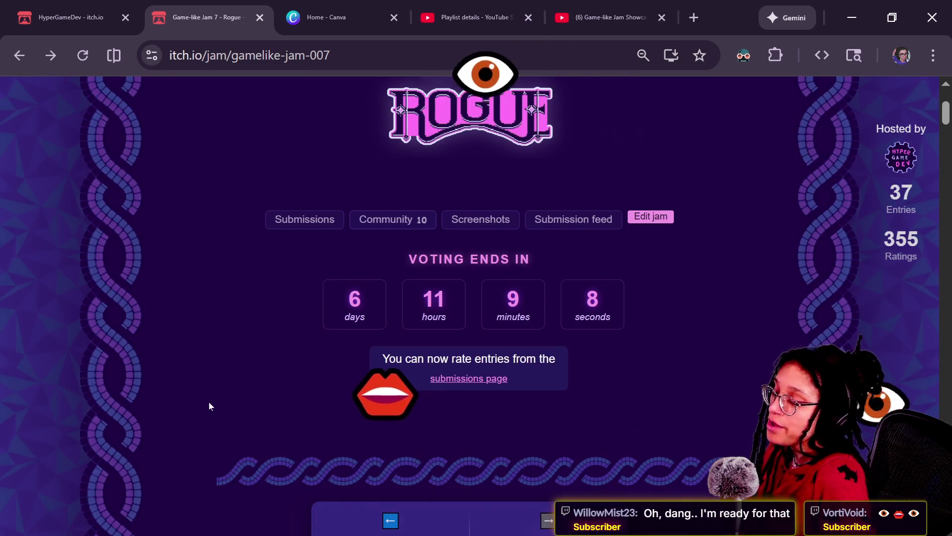
pyautogui.scroll(-5, 210, 402)
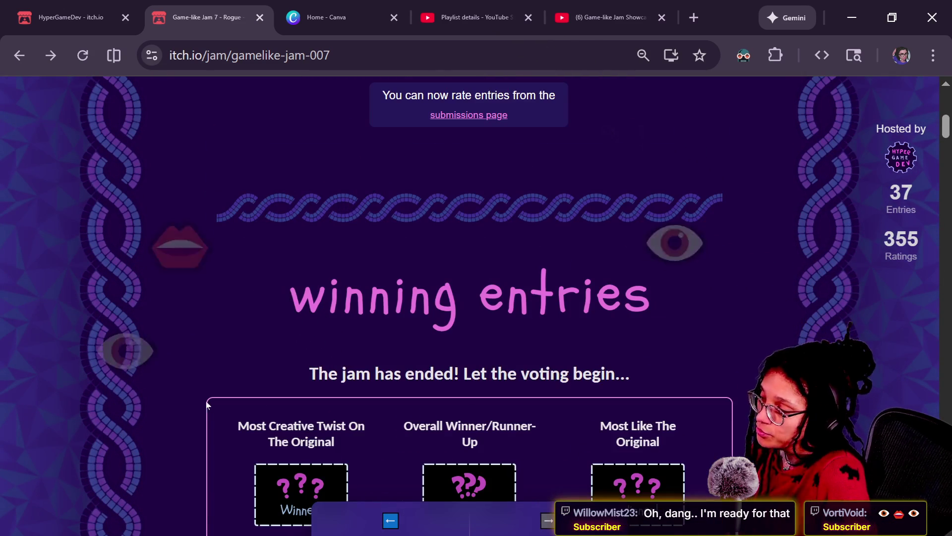
pyautogui.scroll(-3, 179, 386)
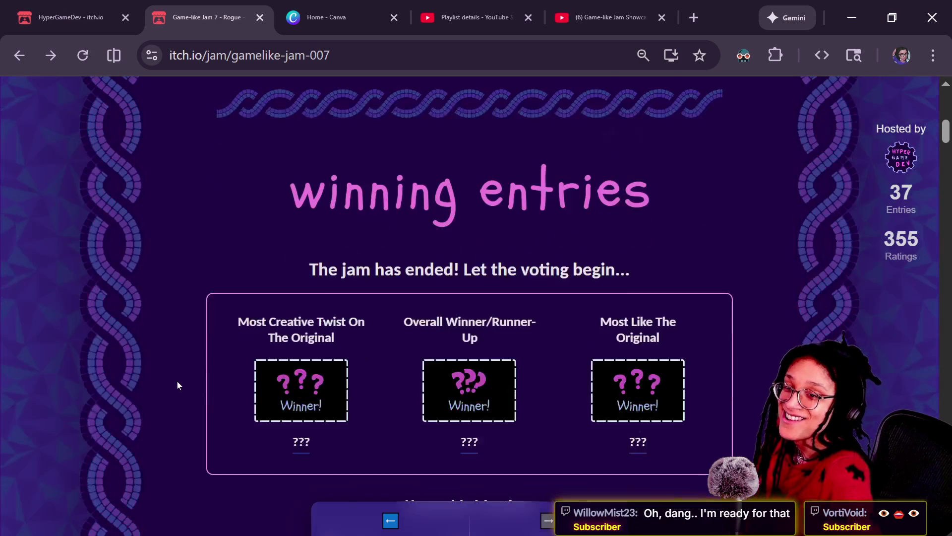
pyautogui.scroll(1, 178, 386)
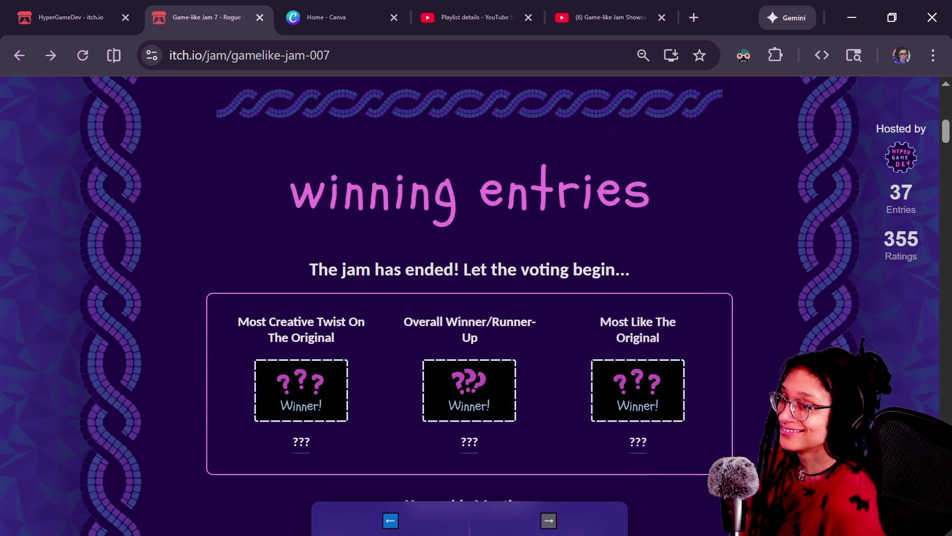
pyautogui.scroll(-3, 810, 364)
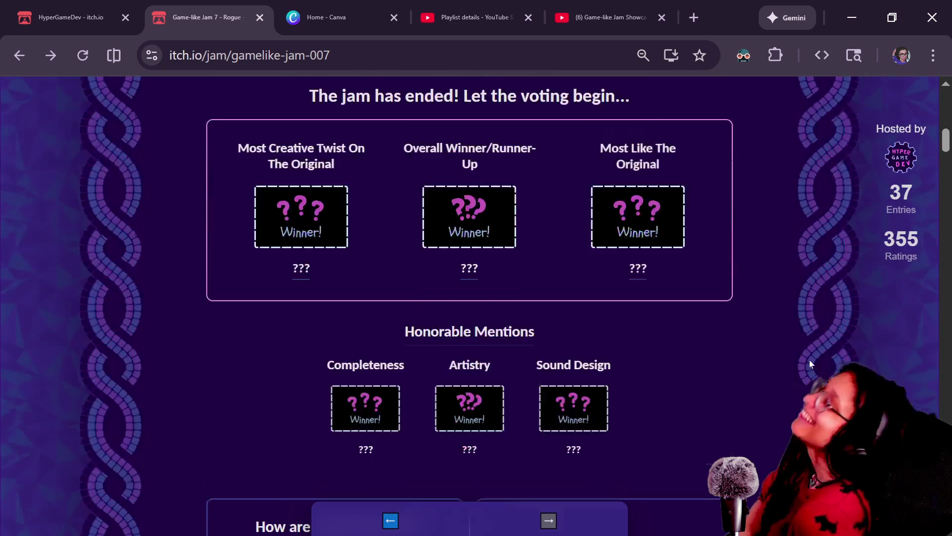
pyautogui.scroll(-2, 810, 363)
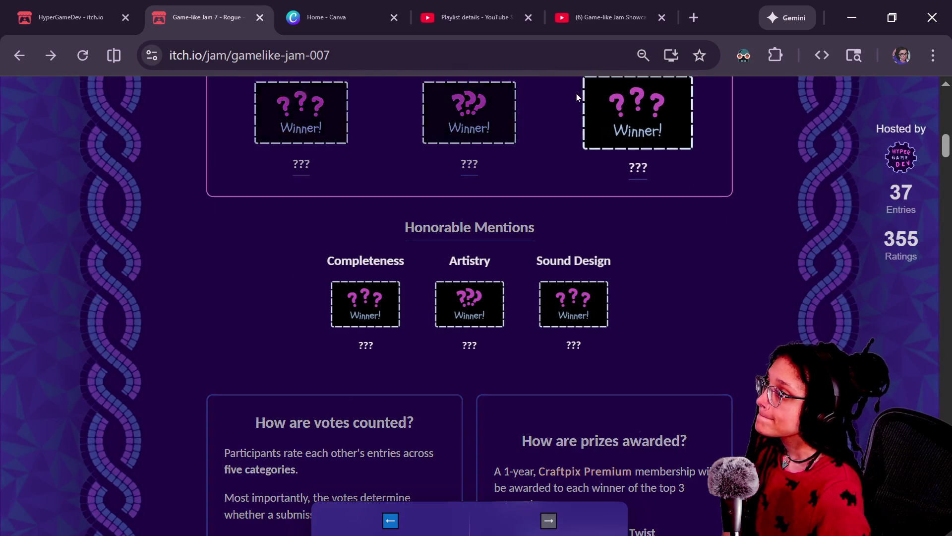
pyautogui.scroll(-7, 215, 196)
pyautogui.scroll(-20, 215, 197)
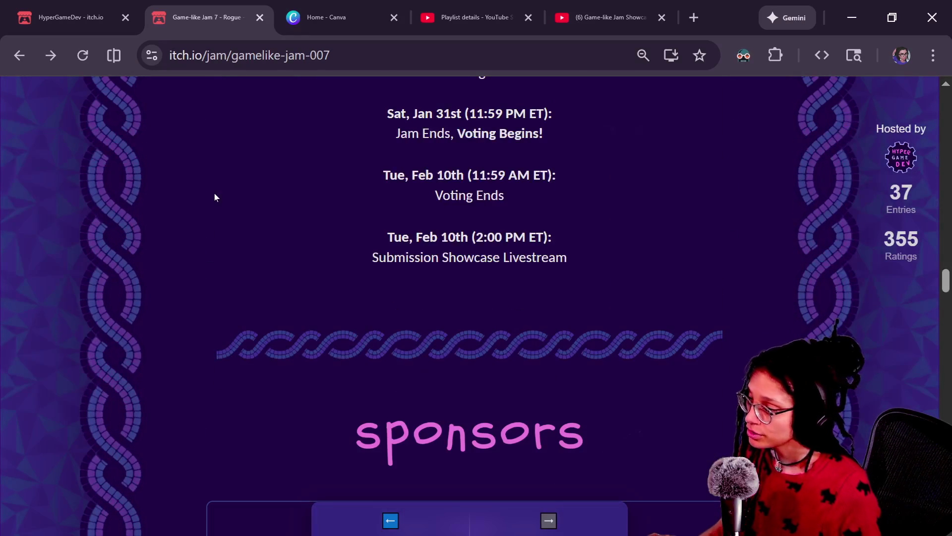
pyautogui.hotkey('alt', 'Tab')
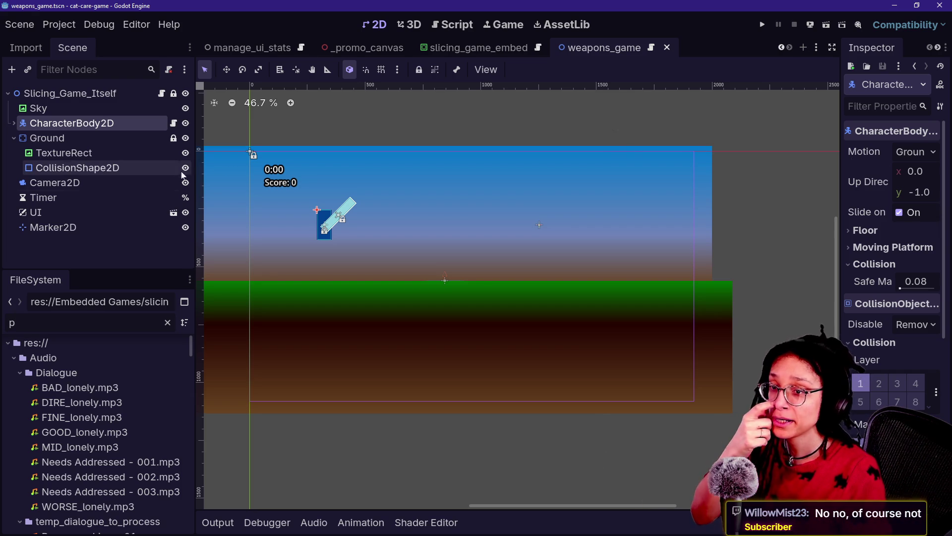
# Return to the roguelike Godot editor showing the print and Globals autoload settings
pyautogui.hotkey('alt', 'Tab')
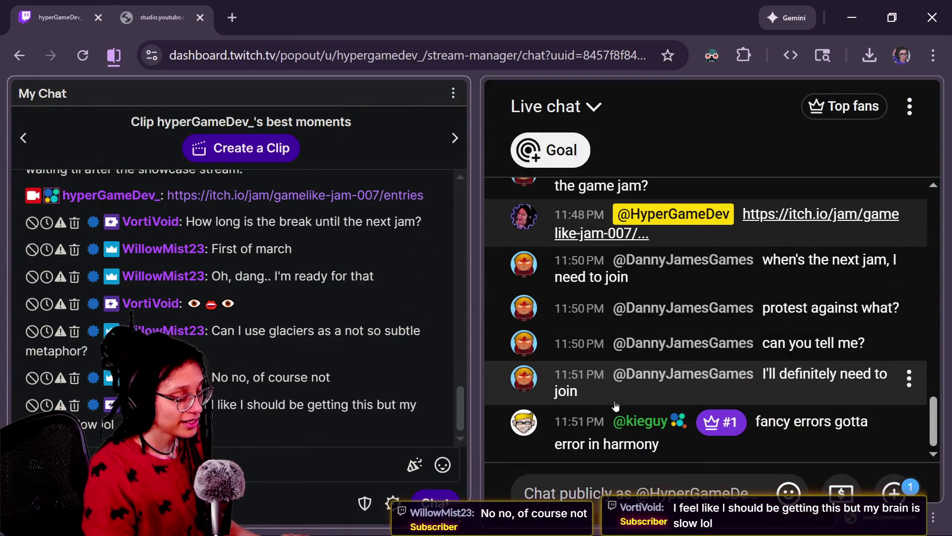
pyautogui.hotkey('alt', 'Tab')
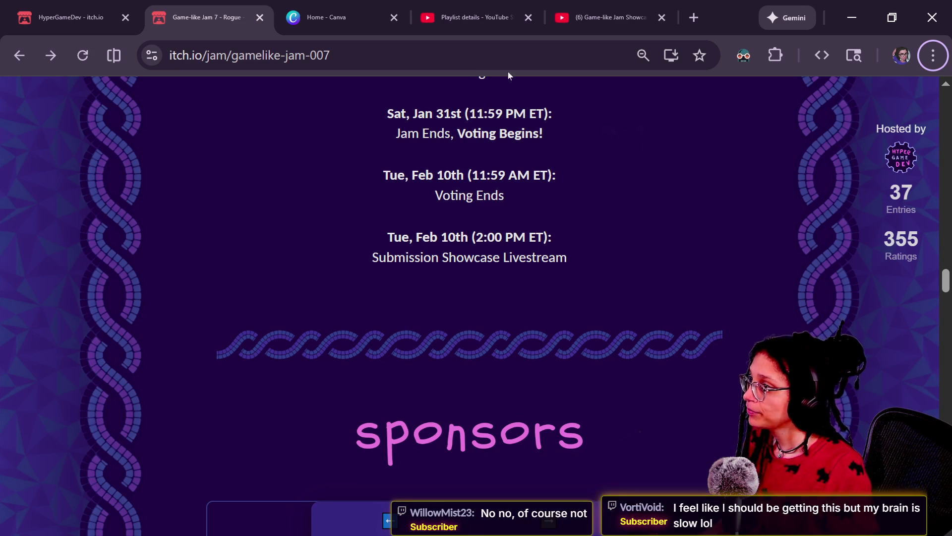
pyautogui.hotkey('alt', 'Tab')
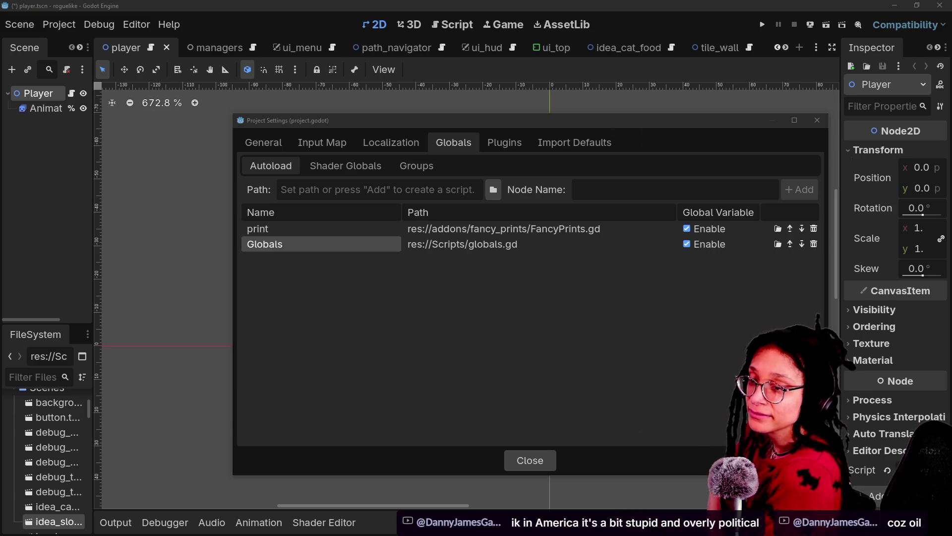
pyautogui.click(777, 269)
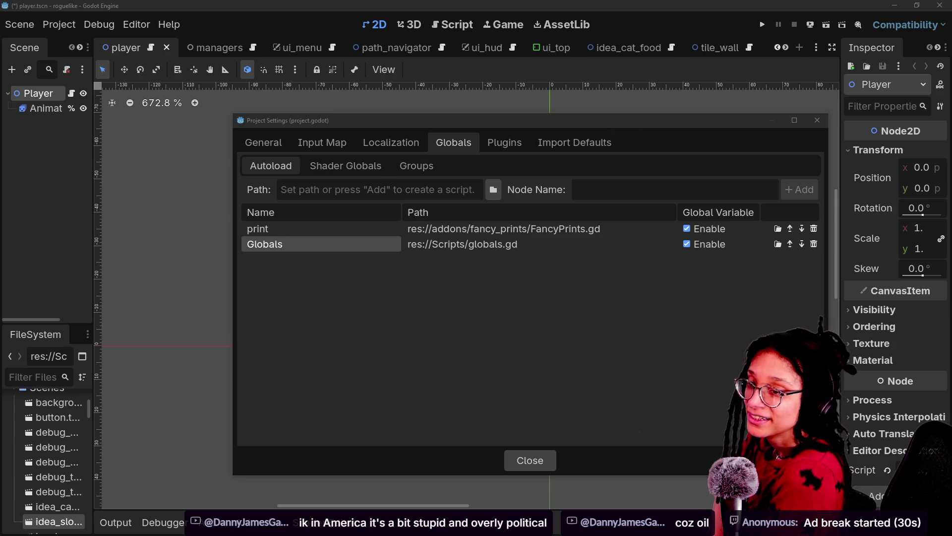
# Select the print autoload entry and close the roguelike project's settings
pyautogui.click(535, 399)
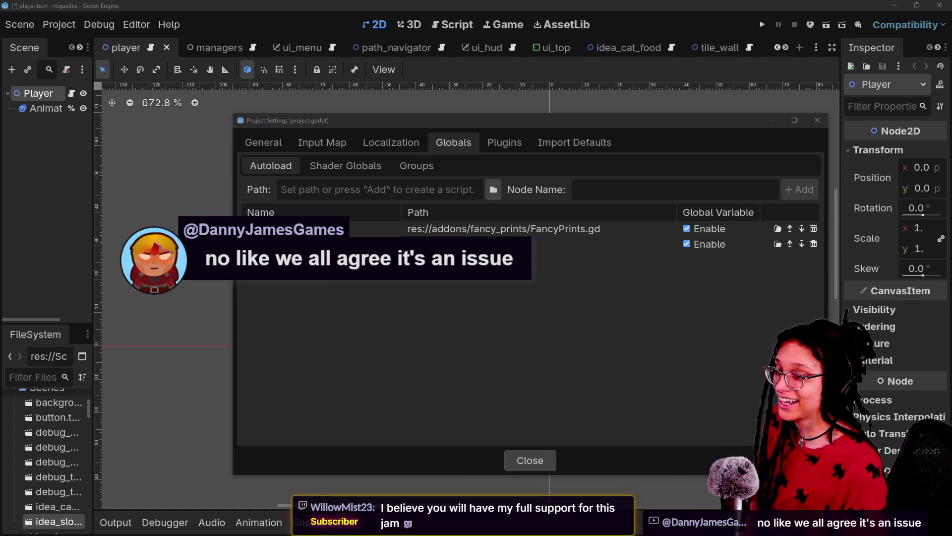
pyautogui.click(426, 406)
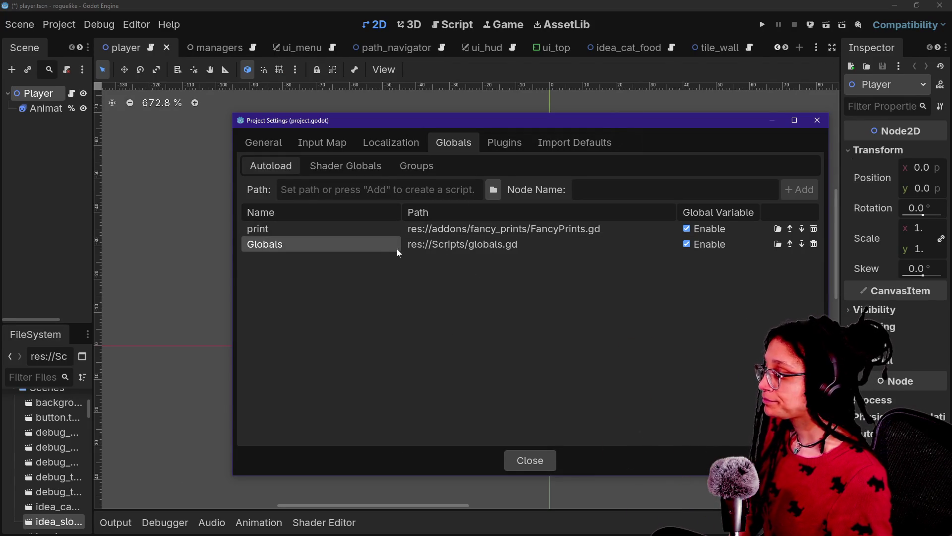
pyautogui.click(370, 231)
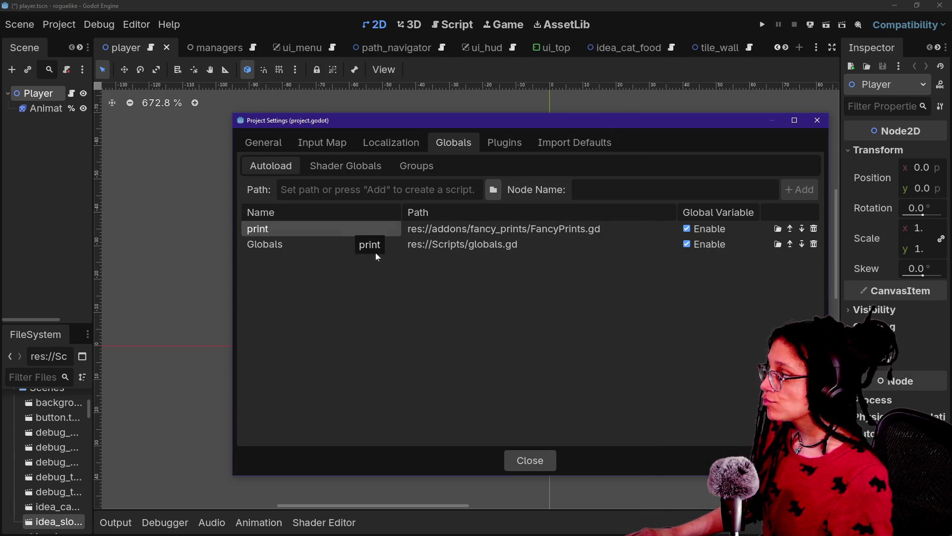
pyautogui.click(528, 463)
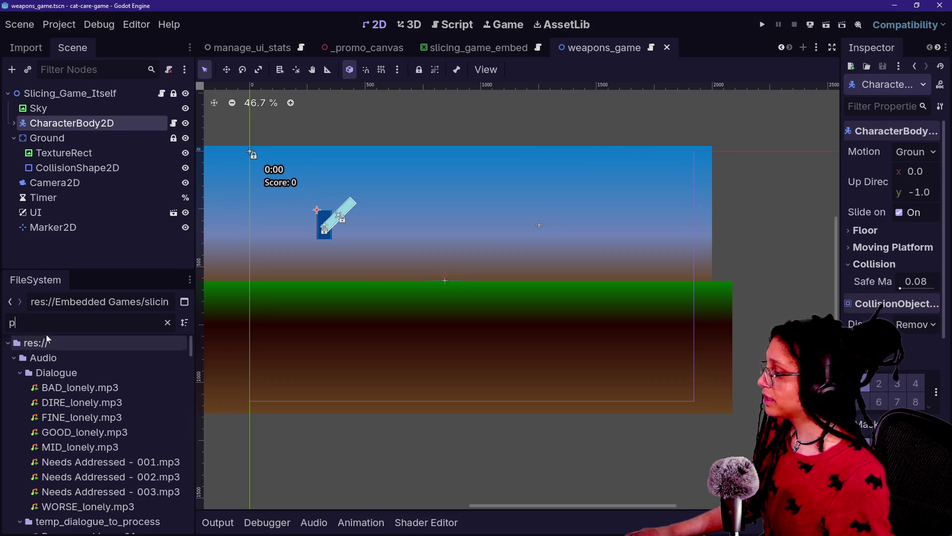
# Delete the Print autoload from the cat-care-game Project Settings and close the dialog
pyautogui.press('BackSpace')
pyautogui.click(59, 25)
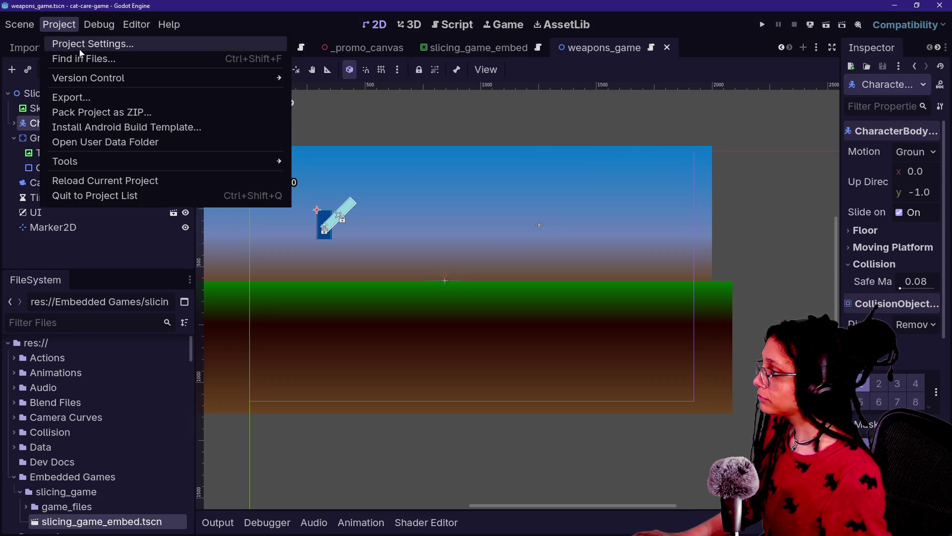
pyautogui.click(81, 45)
pyautogui.click(467, 193)
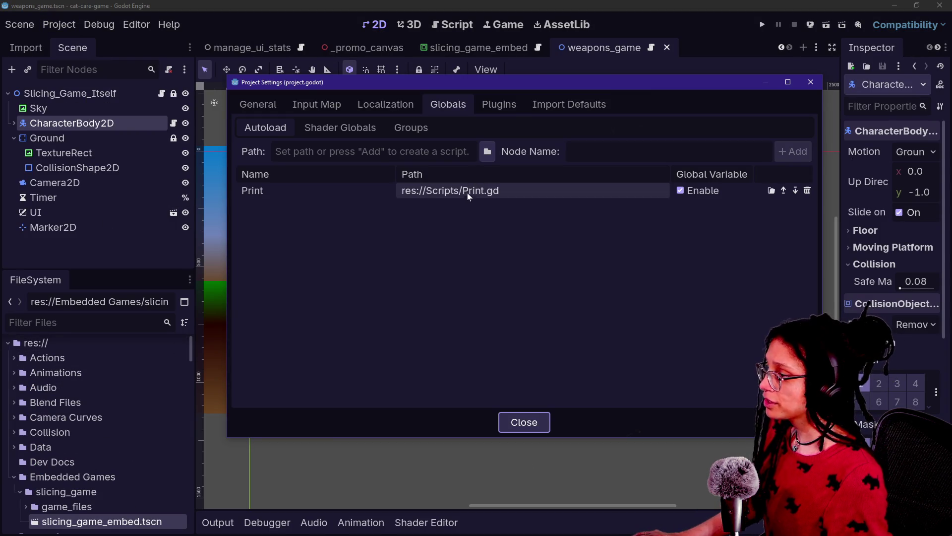
pyautogui.click(294, 188)
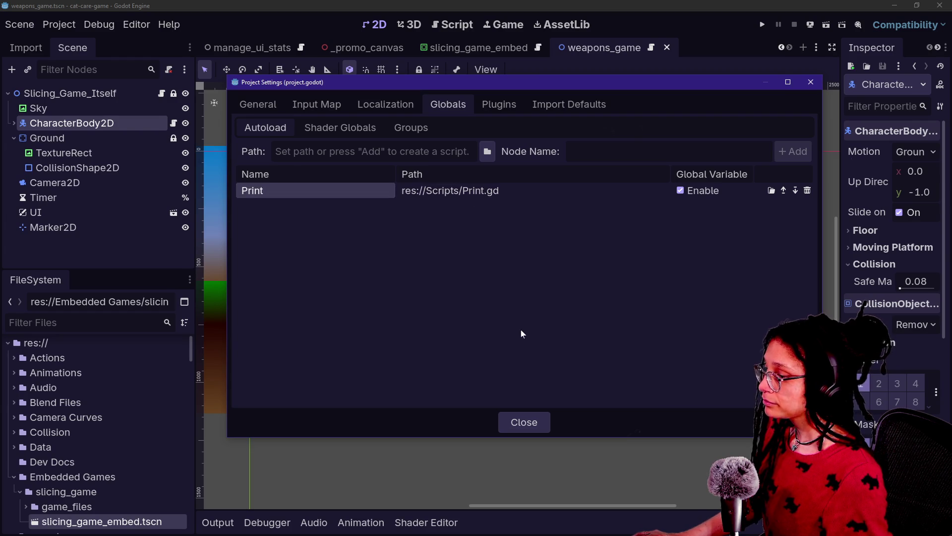
pyautogui.click(807, 192)
pyautogui.click(507, 427)
# Filter the FileSystem for 'print' and open Print.gd, placing the caret on line 15
pyautogui.click(84, 323)
pyautogui.write('print')
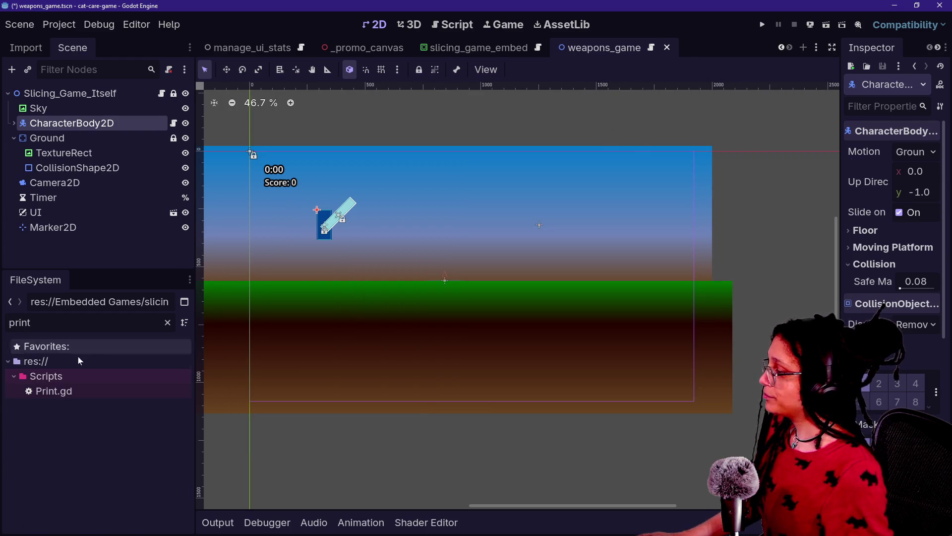
pyautogui.doubleClick(58, 394)
pyautogui.click(496, 244)
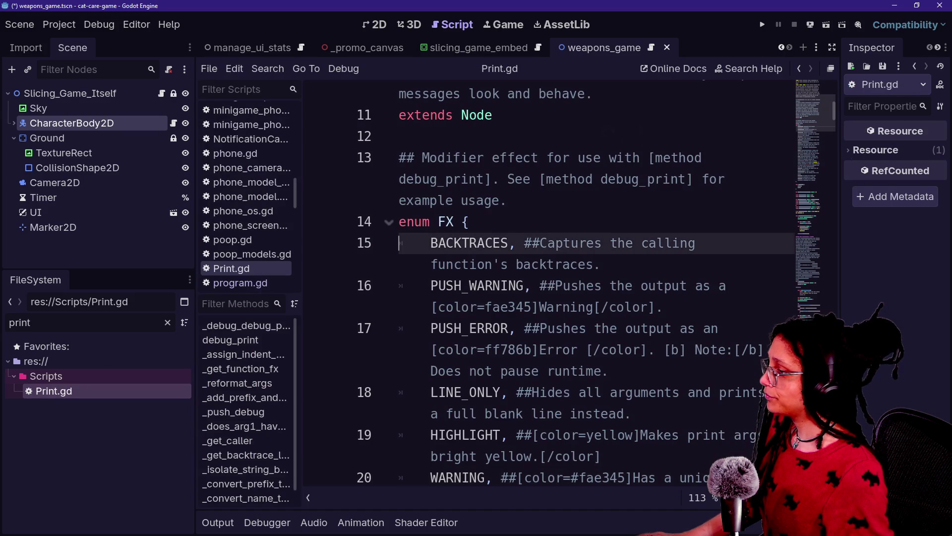
# Scroll through Print.gd and select the TODO comment notes on lines 4–6
pyautogui.scroll(-3, 545, 283)
pyautogui.scroll(5, 546, 283)
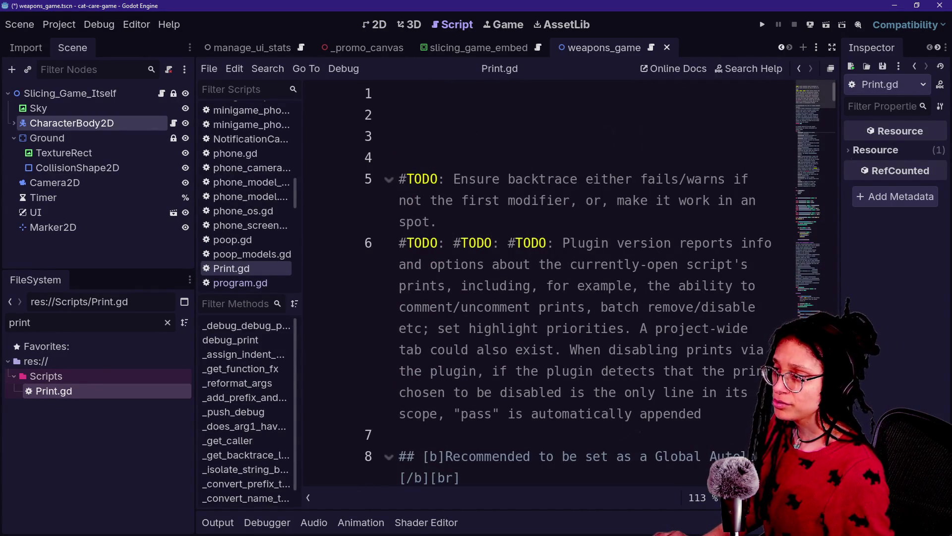
pyautogui.scroll(-1, 546, 282)
pyautogui.scroll(15, 546, 282)
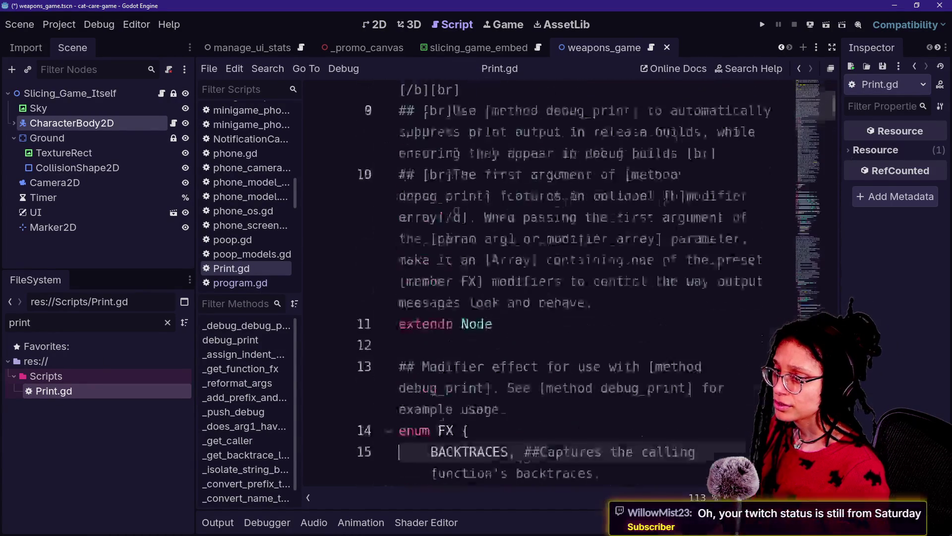
pyautogui.moveTo(402, 158); pyautogui.dragTo(678, 264)
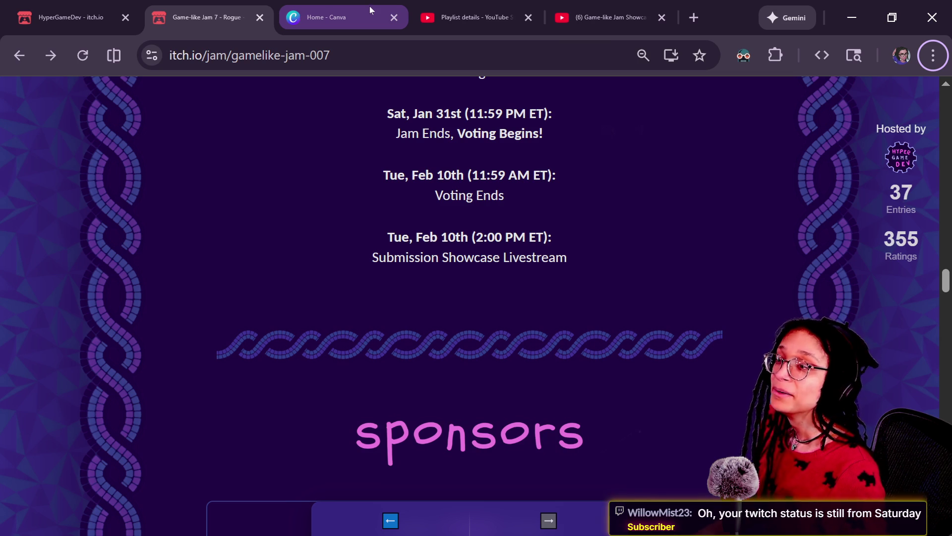
# Open the Twitch Stream Manager from the SM Twitch bookmark in a new tab and open Edit Stream Info
pyautogui.click(694, 16)
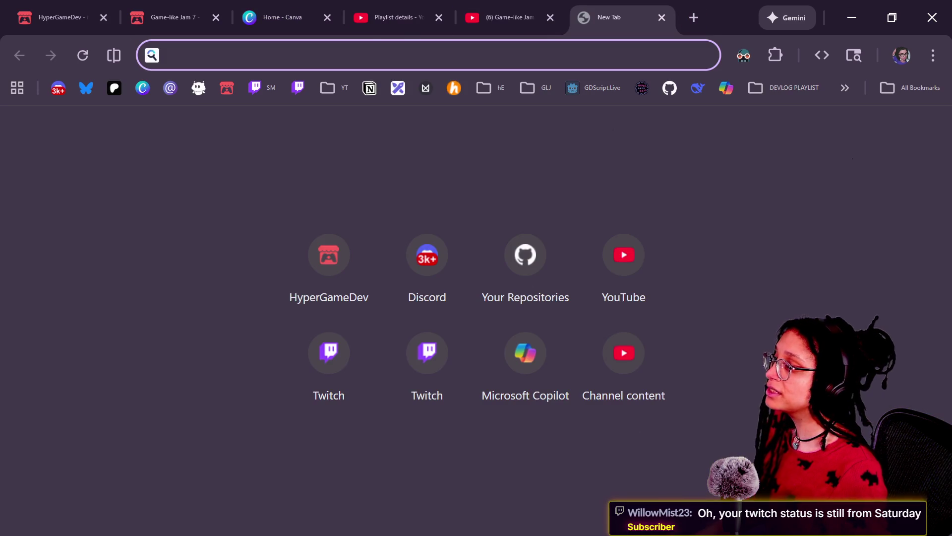
pyautogui.click(253, 88)
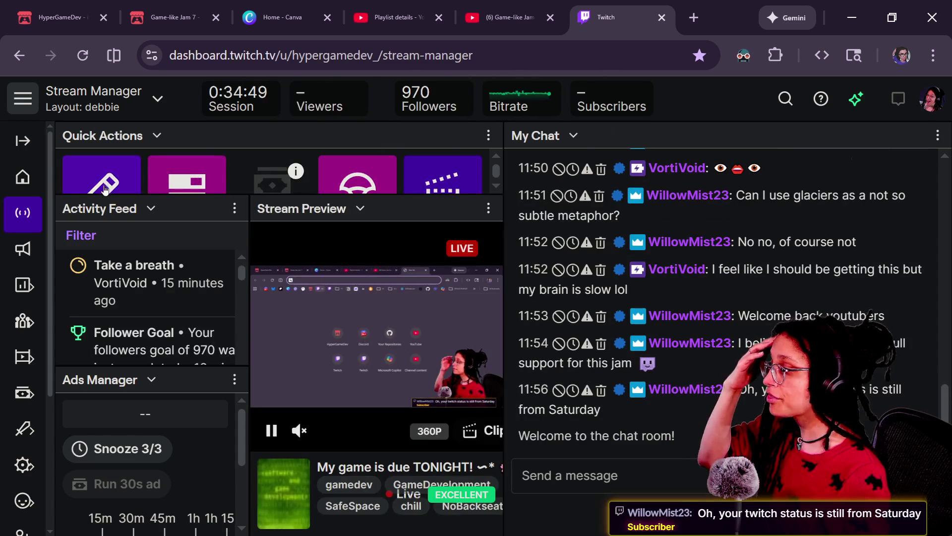
pyautogui.click(195, 182)
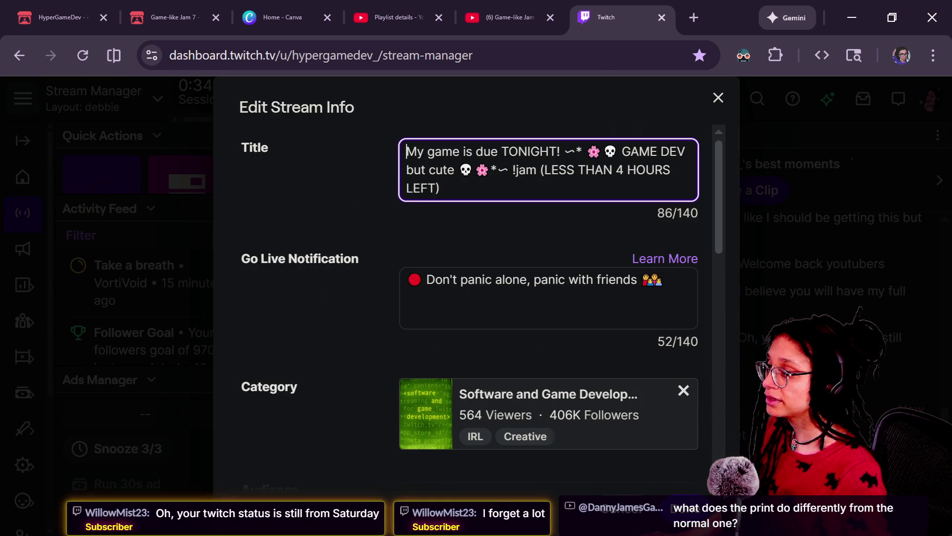
# Start the stream title with 'Combining a ROGUE-like with TAMAGOTCHI' and delete the '!jam' deadline note
pyautogui.hotkey('ctrl', 'shift', 'Right')
pyautogui.hotkey('ctrl', 'shift', 'Right')
pyautogui.hotkey('ctrl', 'shift', 'Right')
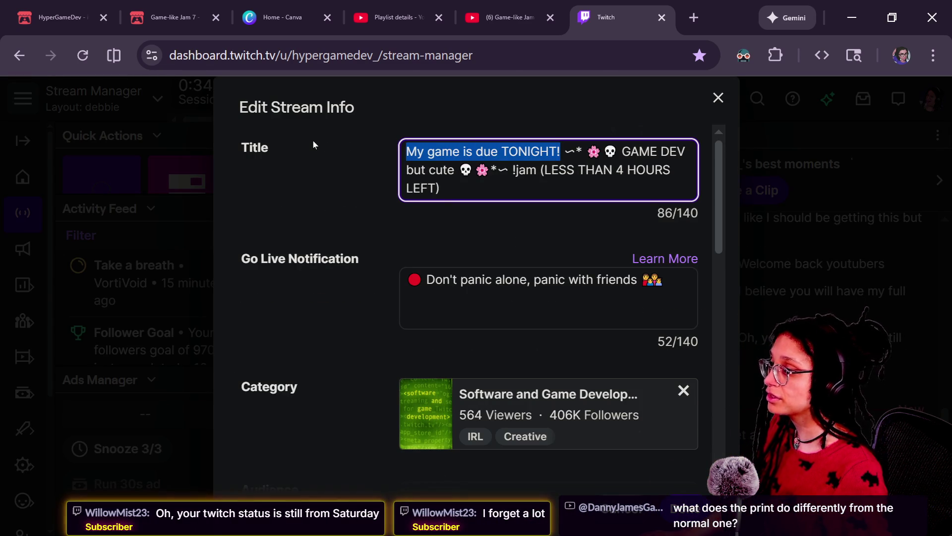
pyautogui.write('Combining ')
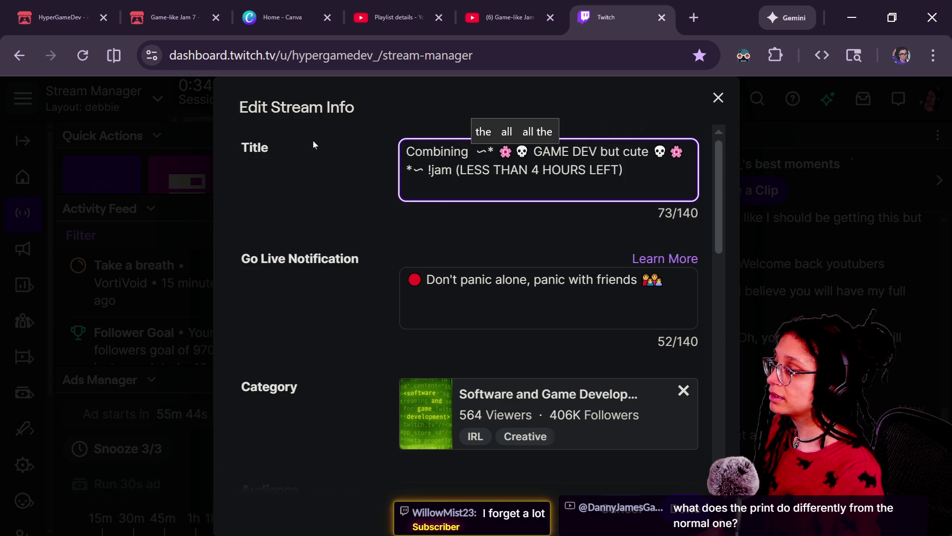
pyautogui.write('a ROGUE-')
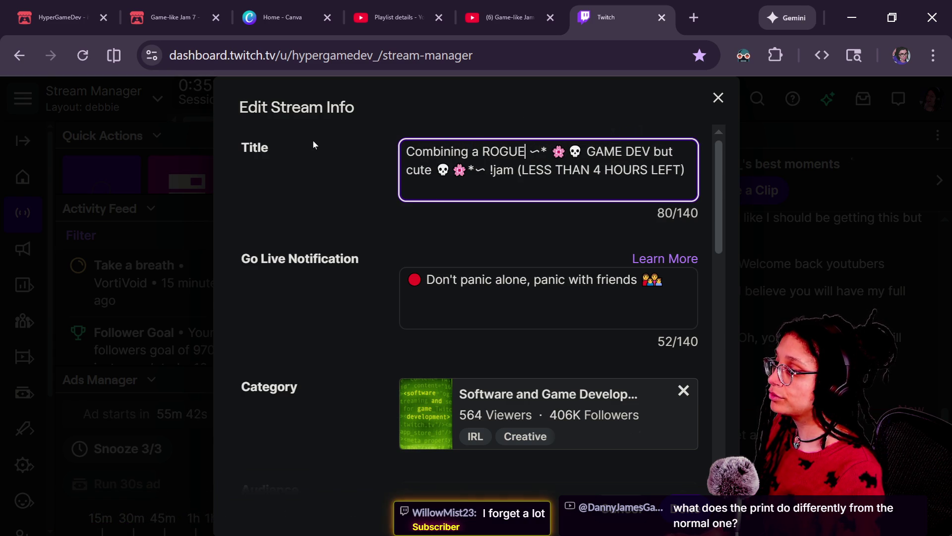
pyautogui.write('like with ')
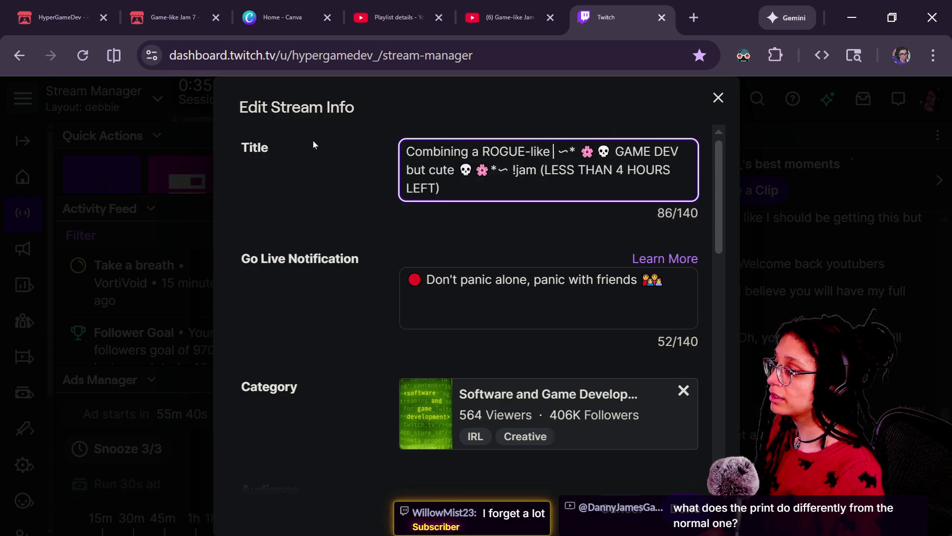
pyautogui.write('TAMAGOTCHI')
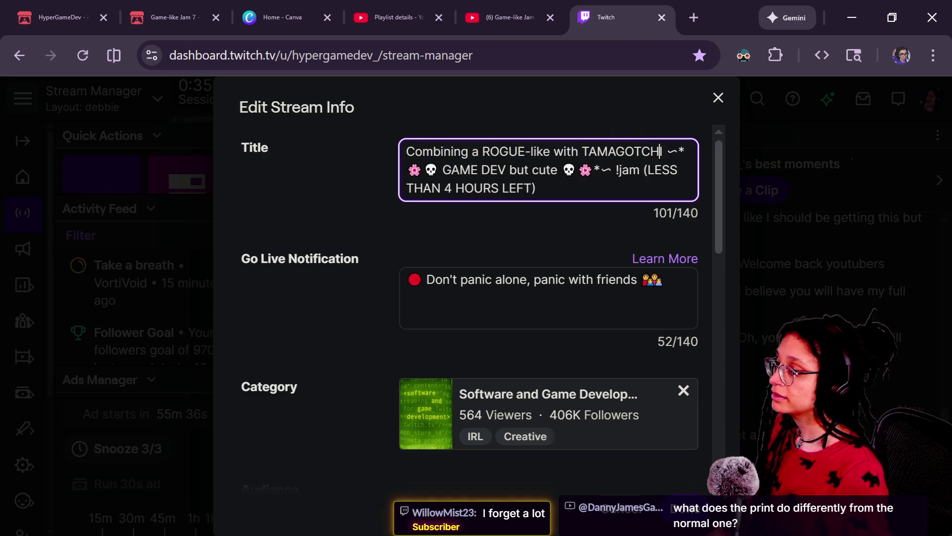
pyautogui.moveTo(616, 170); pyautogui.dragTo(635, 231)
pyautogui.press('BackSpace')
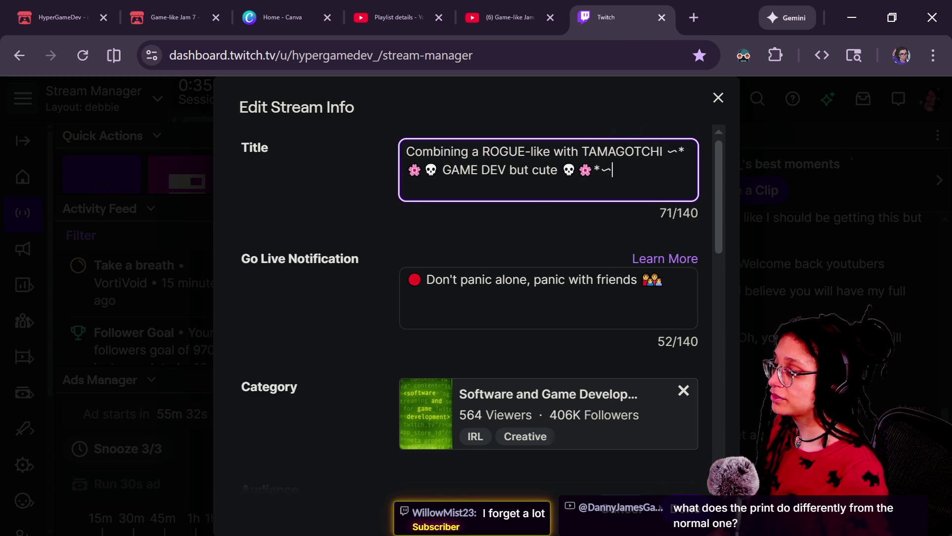
# Keep the go-live notification text unchanged, save the stream info, and close the Twitch tab
pyautogui.moveTo(427, 279); pyautogui.dragTo(770, 286)
pyautogui.press('BackSpace')
pyautogui.hotkey('ctrl', 'z')
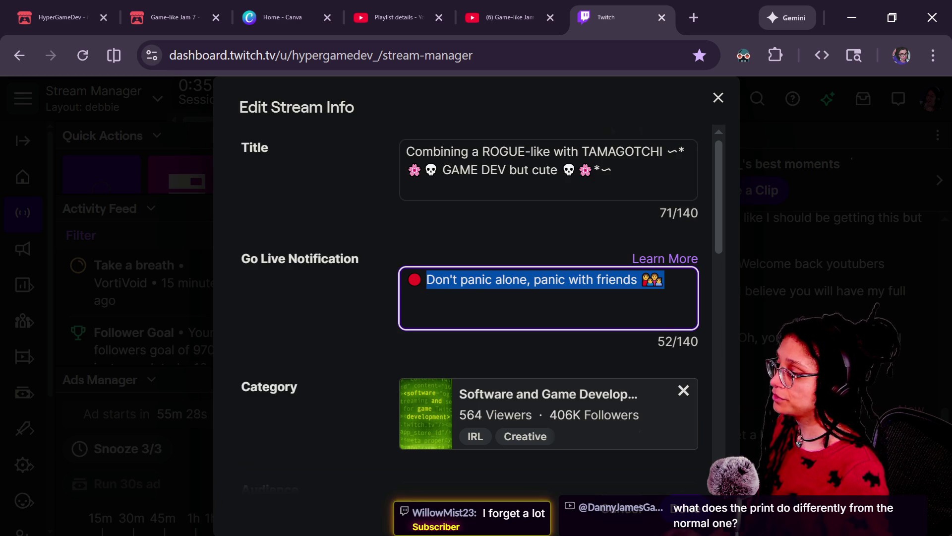
pyautogui.scroll(-7, 360, 310)
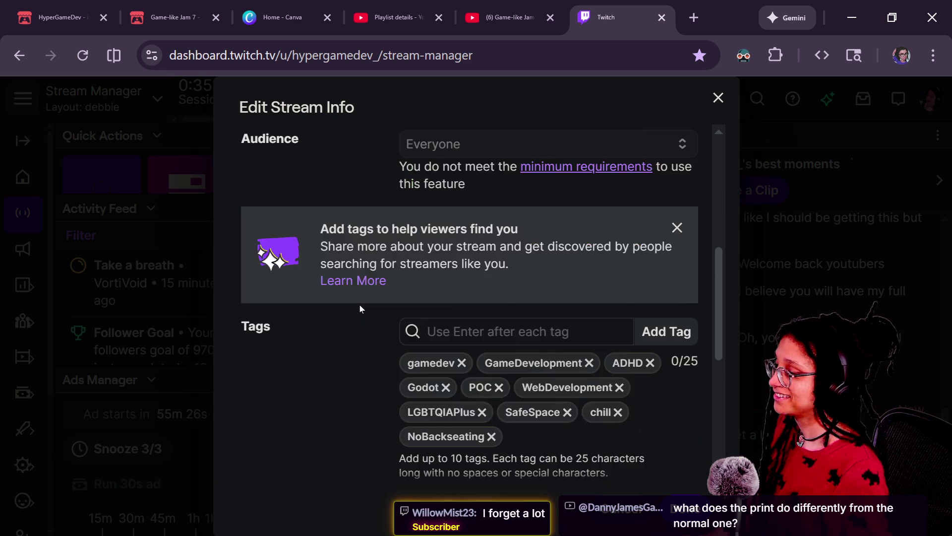
pyautogui.scroll(-3, 378, 315)
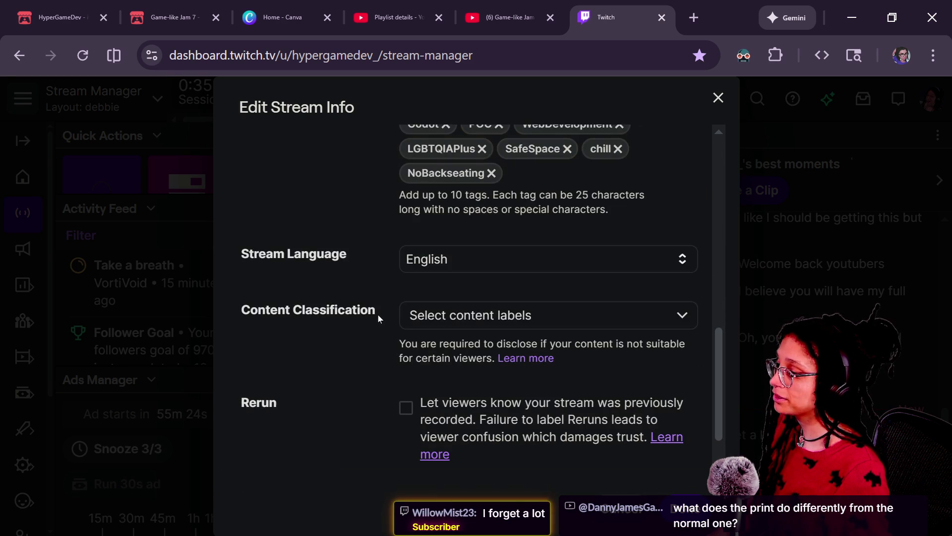
pyautogui.scroll(5, 378, 315)
pyautogui.scroll(-2, 378, 319)
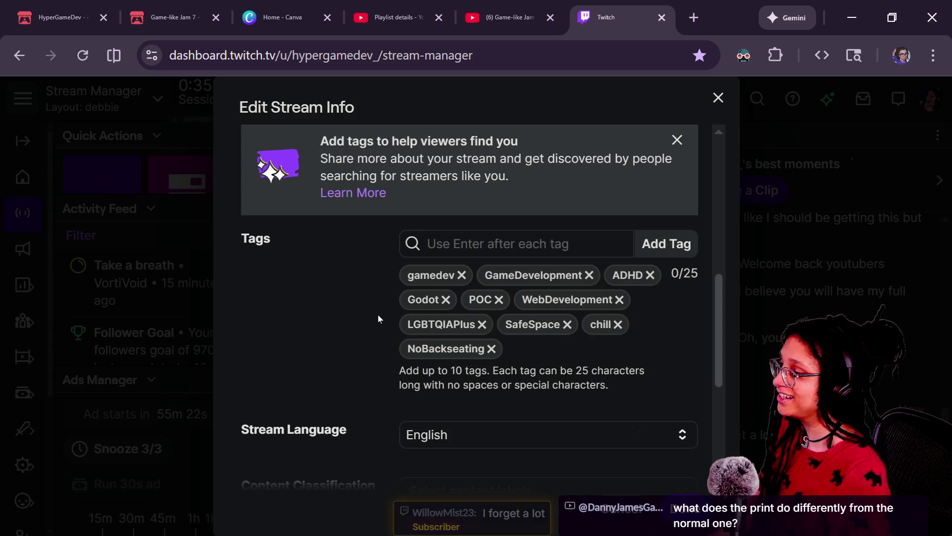
pyautogui.scroll(4, 355, 407)
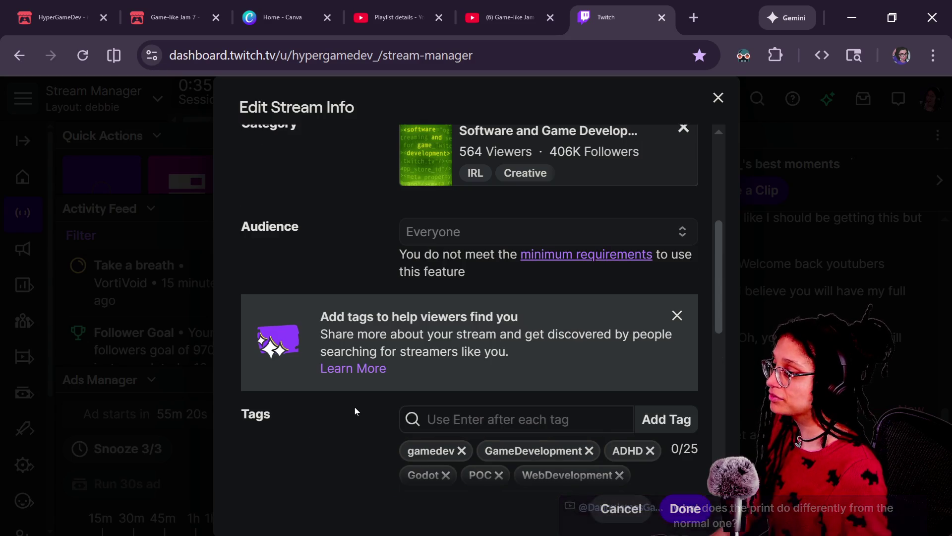
pyautogui.click(684, 506)
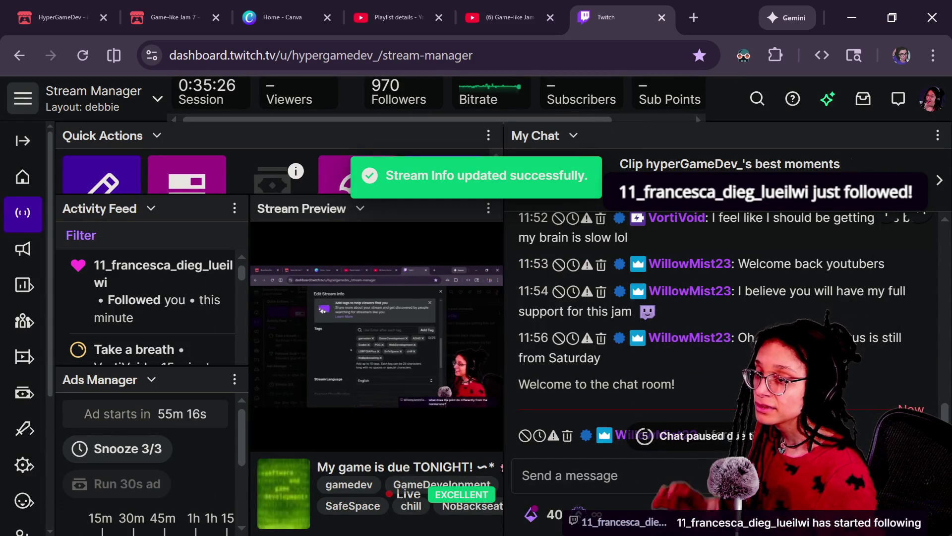
pyautogui.click(665, 21)
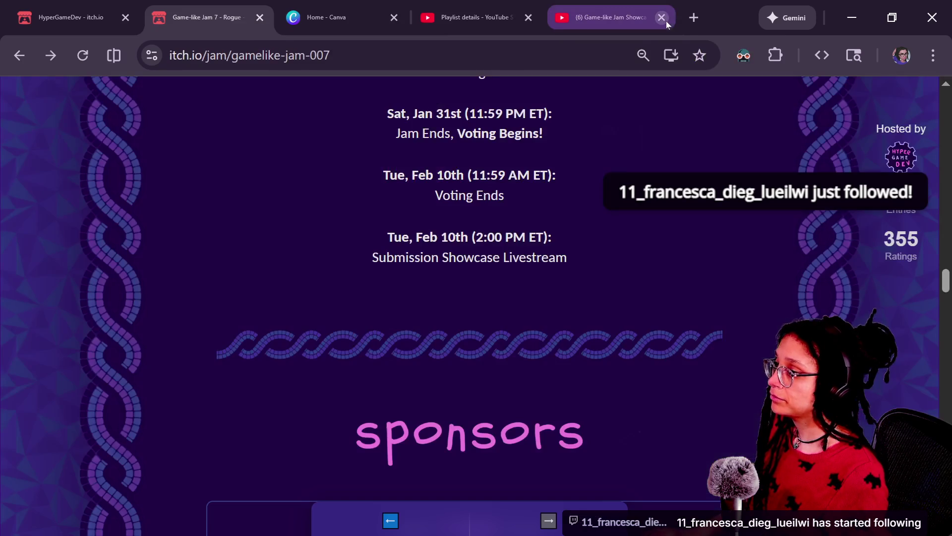
# Switch back to the Godot Engine window showing Print.gd
pyautogui.hotkey('alt', 'Tab')
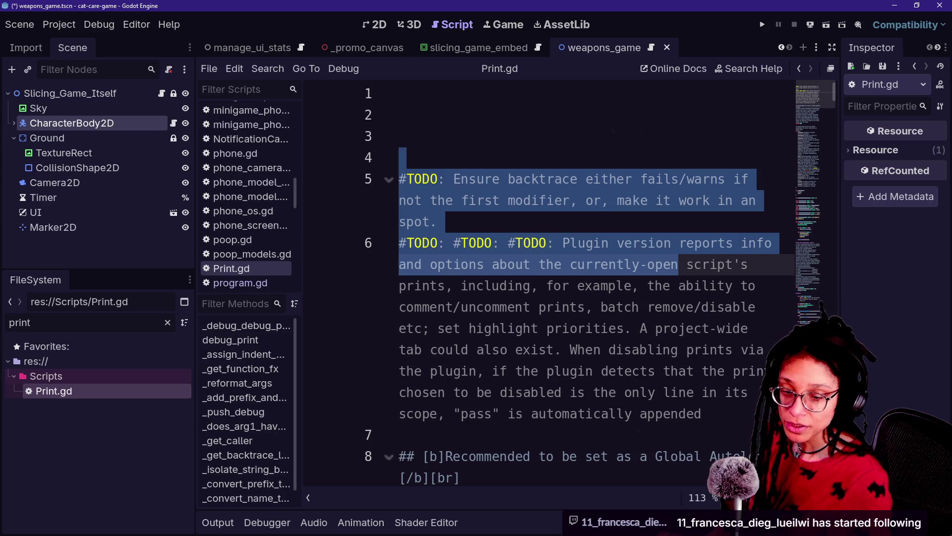
pyautogui.click(478, 264)
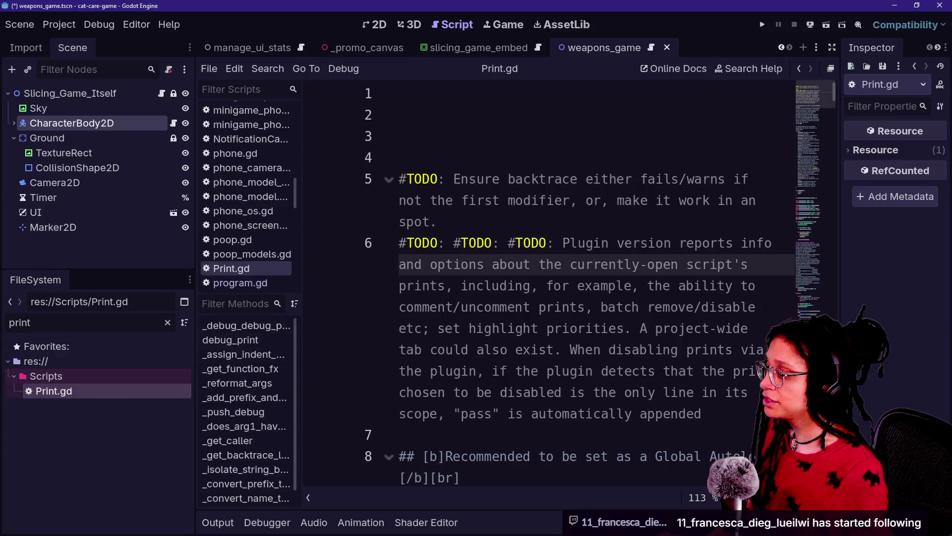
pyautogui.click(217, 522)
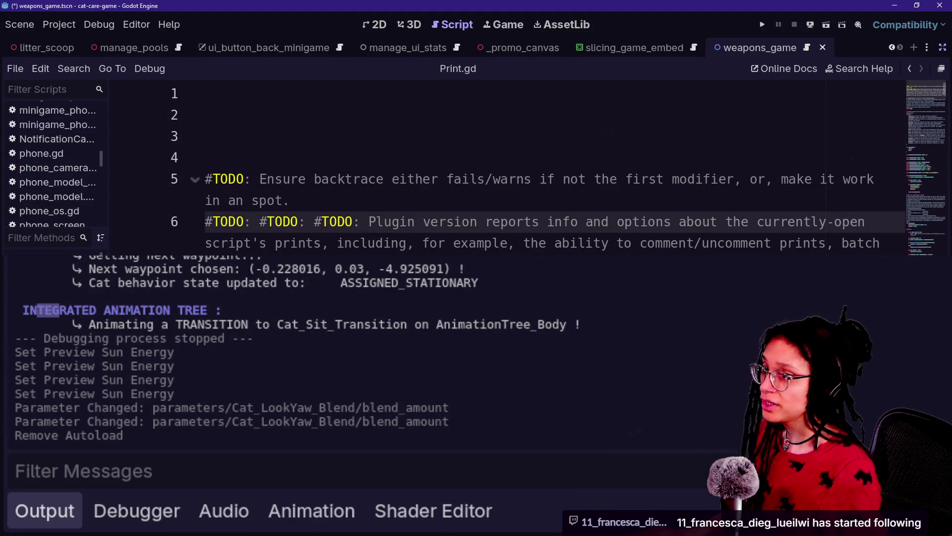
pyautogui.moveTo(39, 310); pyautogui.dragTo(218, 311)
pyautogui.scroll(5, 219, 310)
pyautogui.scroll(4, 218, 311)
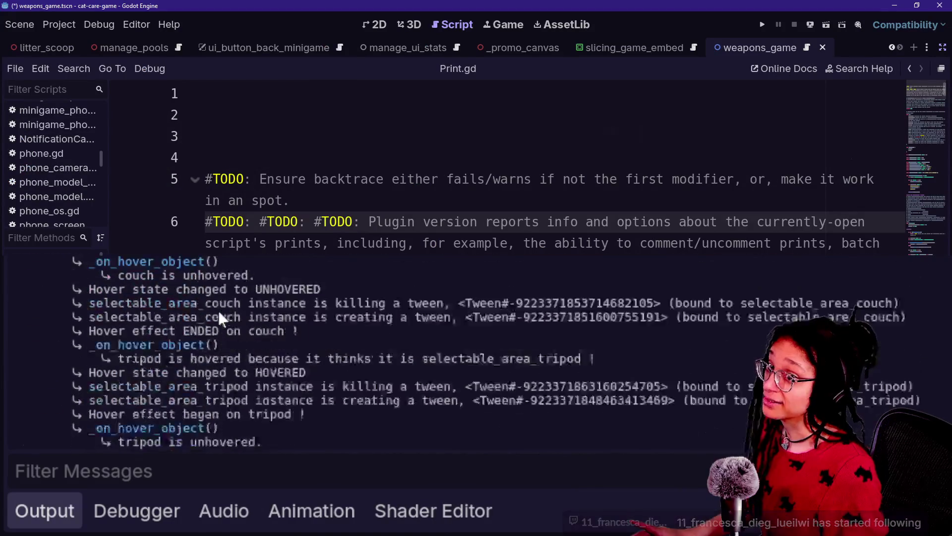
pyautogui.moveTo(16, 296)
pyautogui.mouseDown()
pyautogui.moveTo(201, 297)
pyautogui.moveTo(156, 310)
pyautogui.mouseUp()
pyautogui.click(62, 277)
pyautogui.moveTo(22, 296); pyautogui.dragTo(214, 295)
pyautogui.click(214, 295)
pyautogui.moveTo(101, 322)
pyautogui.mouseDown()
pyautogui.moveTo(218, 395)
pyautogui.moveTo(307, 421)
pyautogui.mouseUp()
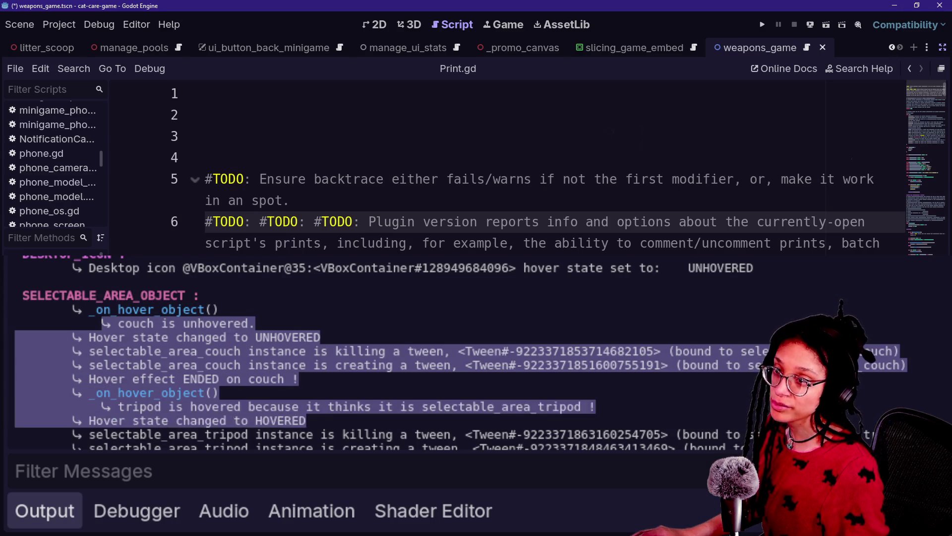
pyautogui.click(140, 301)
pyautogui.moveTo(34, 298); pyautogui.dragTo(213, 310)
pyautogui.click(43, 278)
pyautogui.moveTo(19, 295); pyautogui.dragTo(201, 296)
pyautogui.click(308, 305)
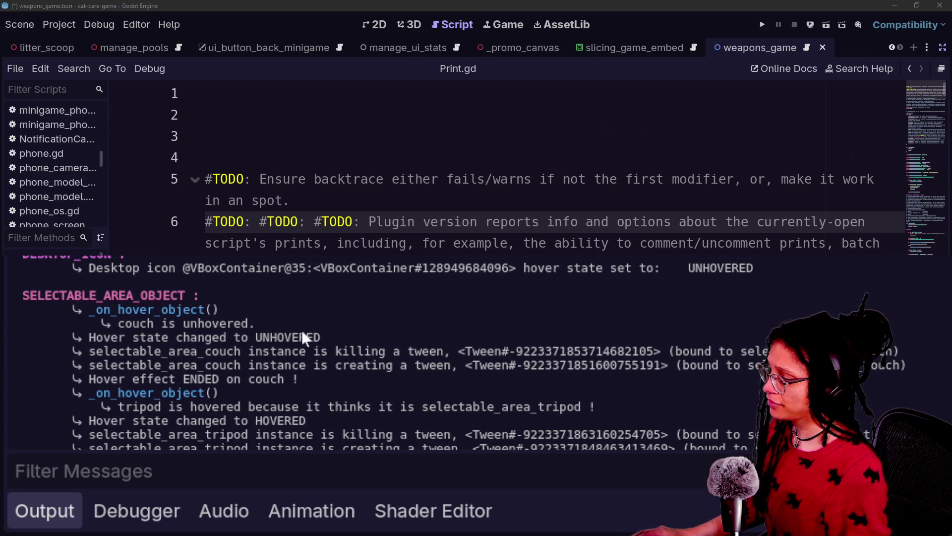
pyautogui.moveTo(25, 298)
pyautogui.mouseDown()
pyautogui.moveTo(218, 296)
pyautogui.moveTo(29, 296)
pyautogui.moveTo(201, 297)
pyautogui.mouseUp()
pyautogui.click(40, 290)
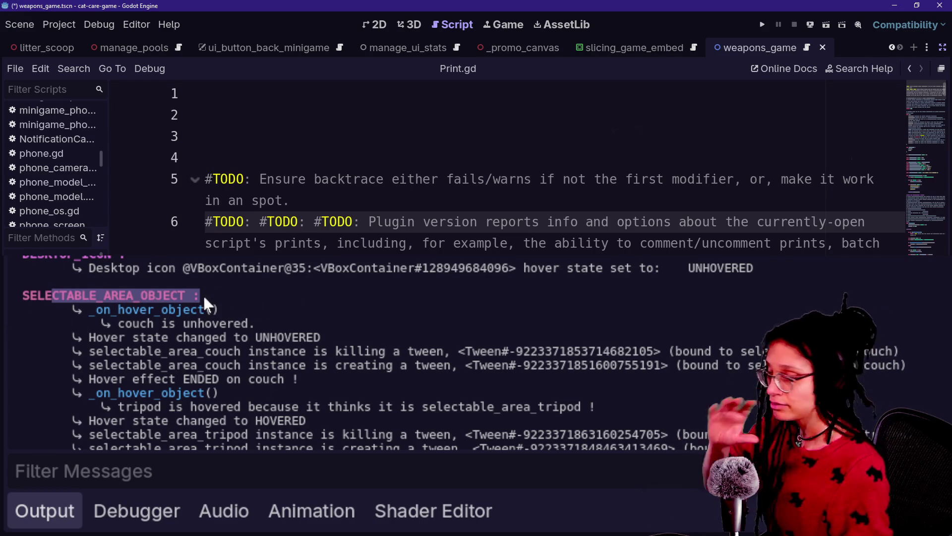
pyautogui.click(127, 309)
pyautogui.moveTo(29, 296)
pyautogui.mouseDown()
pyautogui.moveTo(201, 296)
pyautogui.moveTo(15, 296)
pyautogui.moveTo(195, 295)
pyautogui.mouseUp()
pyautogui.click(224, 306)
pyautogui.click(58, 290)
pyautogui.click(105, 319)
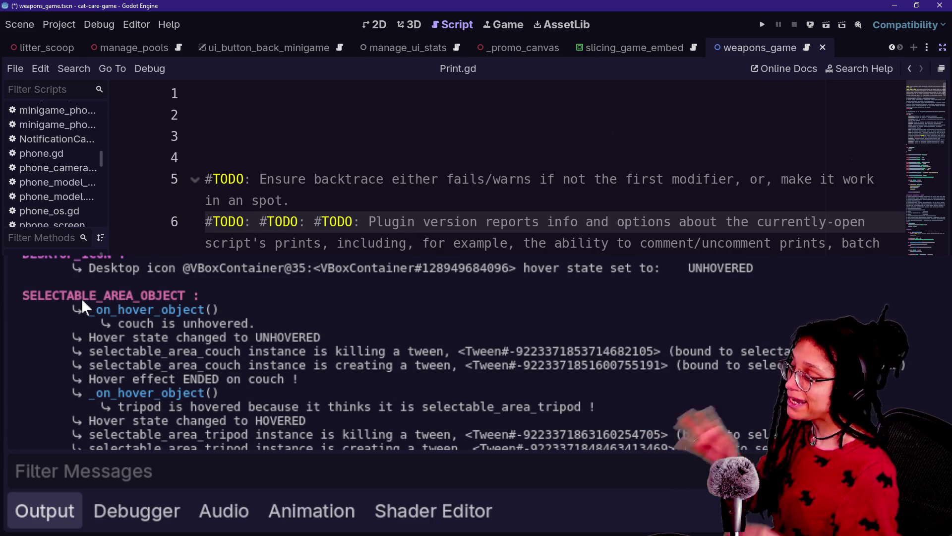
pyautogui.moveTo(44, 294); pyautogui.dragTo(52, 293)
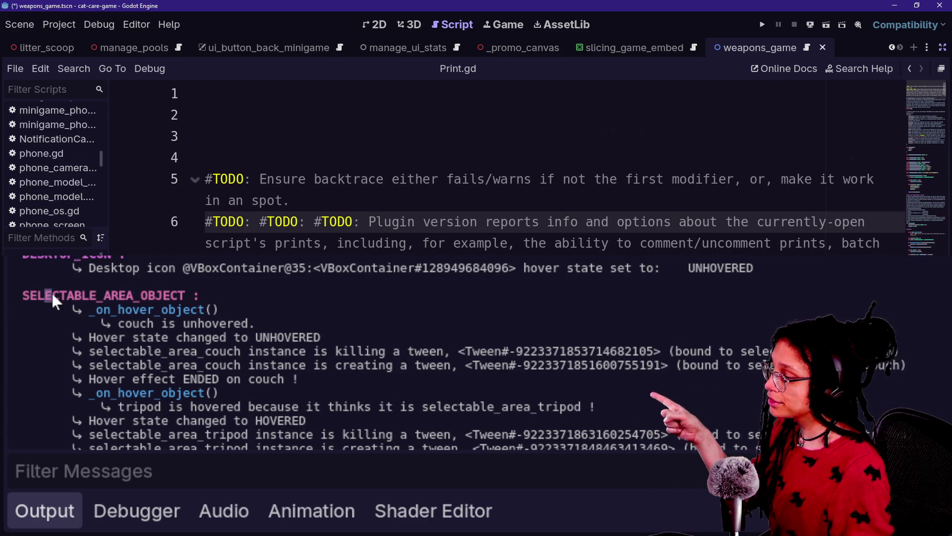
pyautogui.click(51, 292)
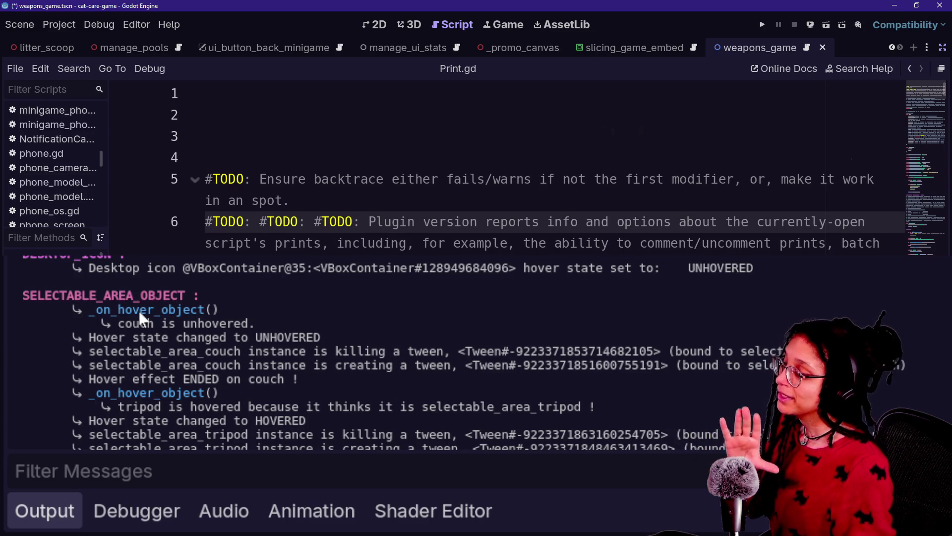
# Highlight the SELECTABLE_AREA_OBJECT and _on_hover_object() lines in the Output log
pyautogui.scroll(2, 86, 308)
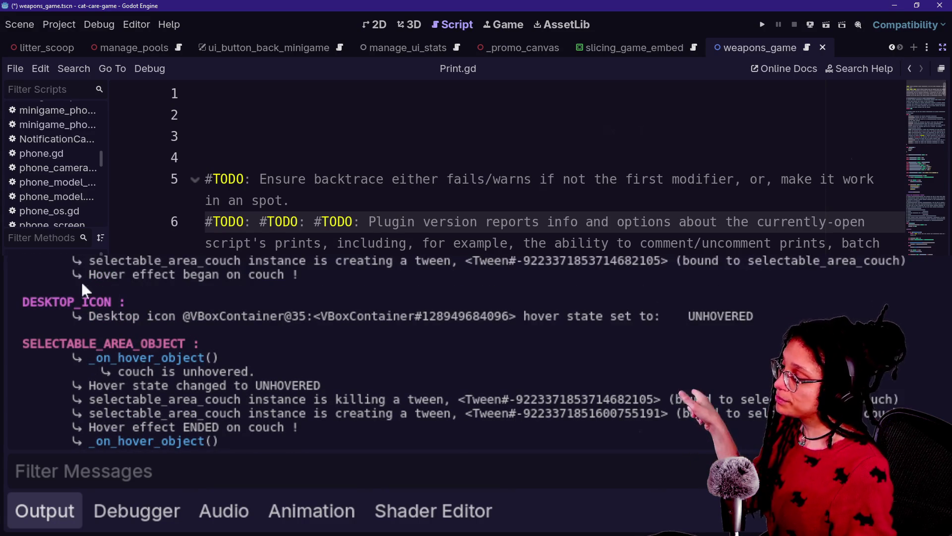
pyautogui.click(91, 306)
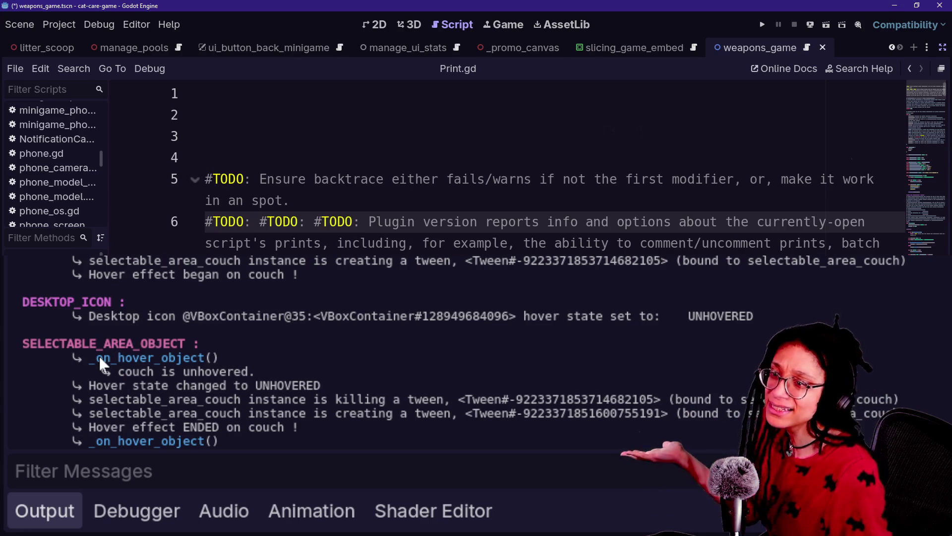
pyautogui.moveTo(44, 344); pyautogui.dragTo(103, 352)
pyautogui.click(112, 350)
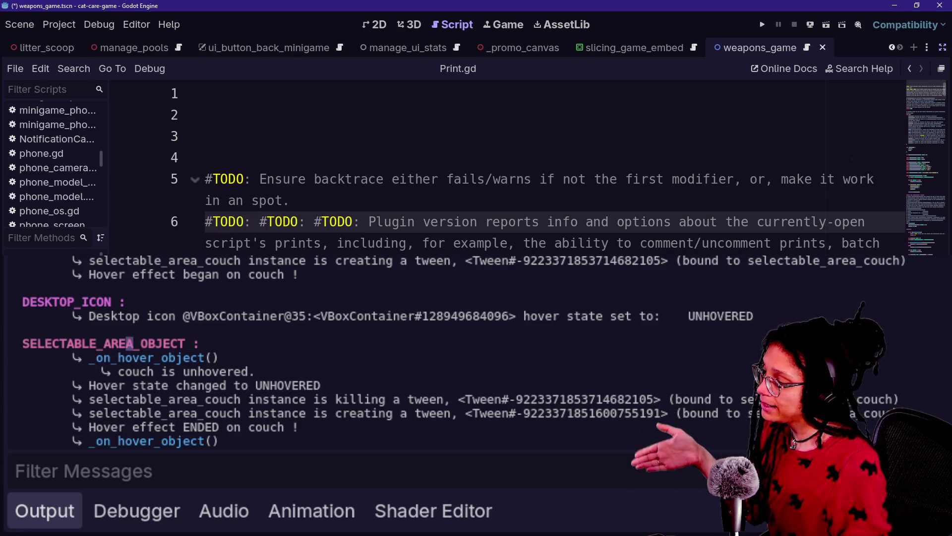
pyautogui.moveTo(173, 346); pyautogui.dragTo(81, 346)
pyautogui.click(63, 342)
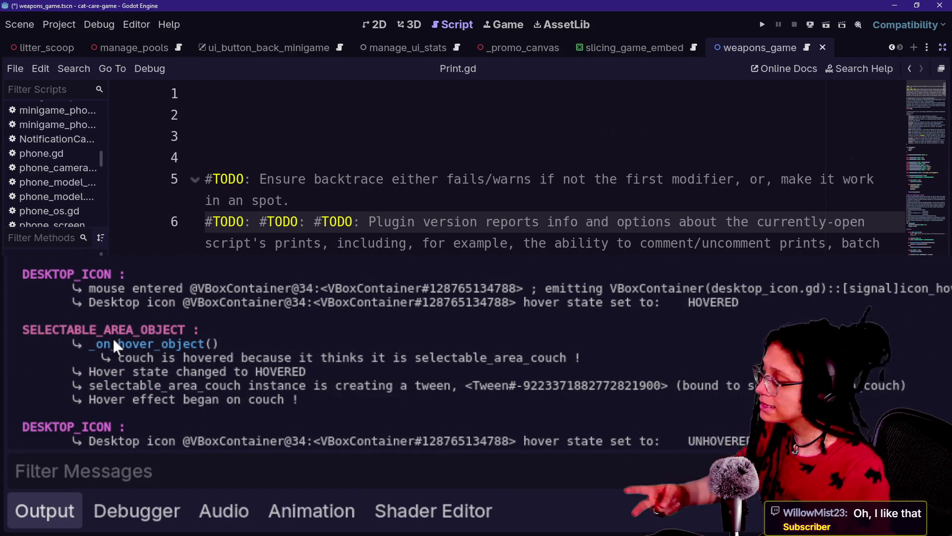
pyautogui.moveTo(112, 338); pyautogui.dragTo(162, 389)
pyautogui.click(168, 377)
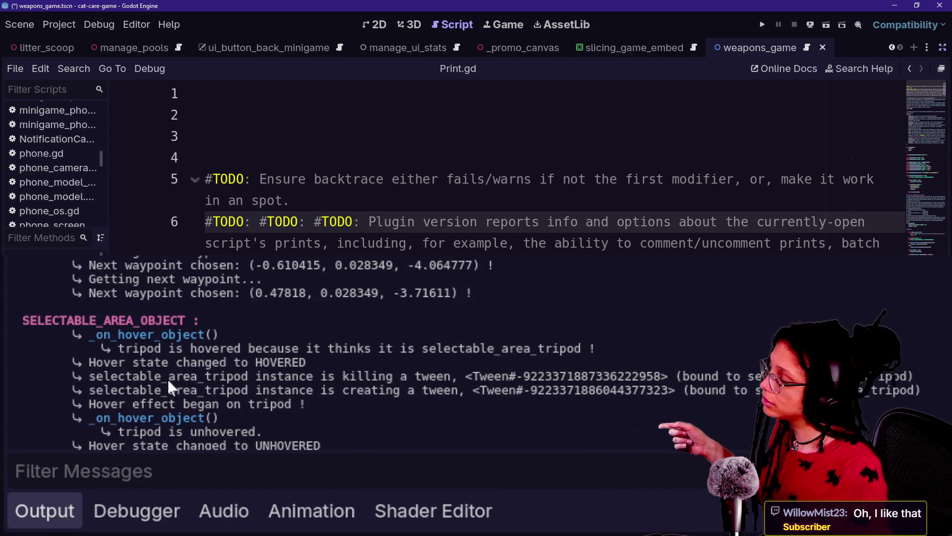
pyautogui.moveTo(75, 336)
pyautogui.mouseDown()
pyautogui.moveTo(206, 335)
pyautogui.moveTo(76, 336)
pyautogui.moveTo(140, 335)
pyautogui.moveTo(85, 333)
pyautogui.mouseUp()
pyautogui.click(125, 335)
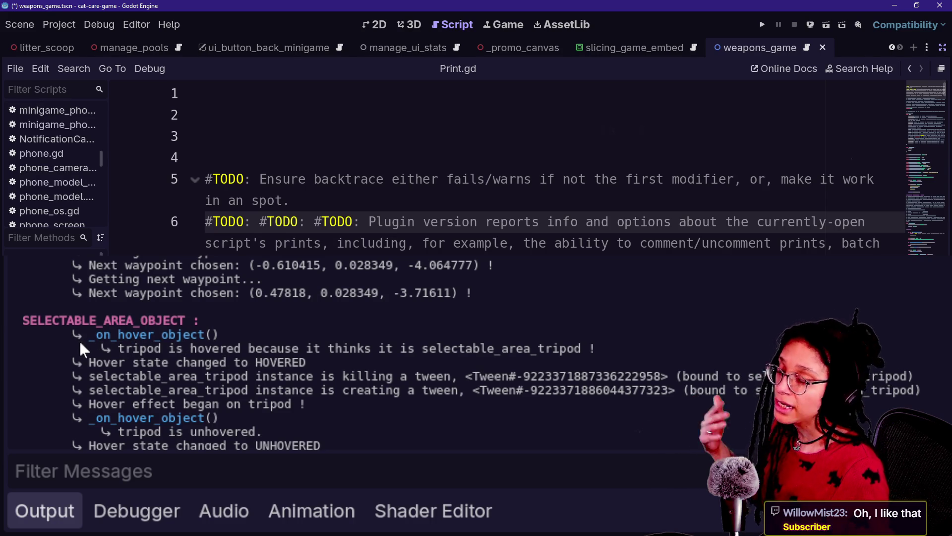
pyautogui.moveTo(89, 342)
pyautogui.mouseDown()
pyautogui.moveTo(198, 340)
pyautogui.moveTo(160, 347)
pyautogui.moveTo(254, 366)
pyautogui.mouseUp()
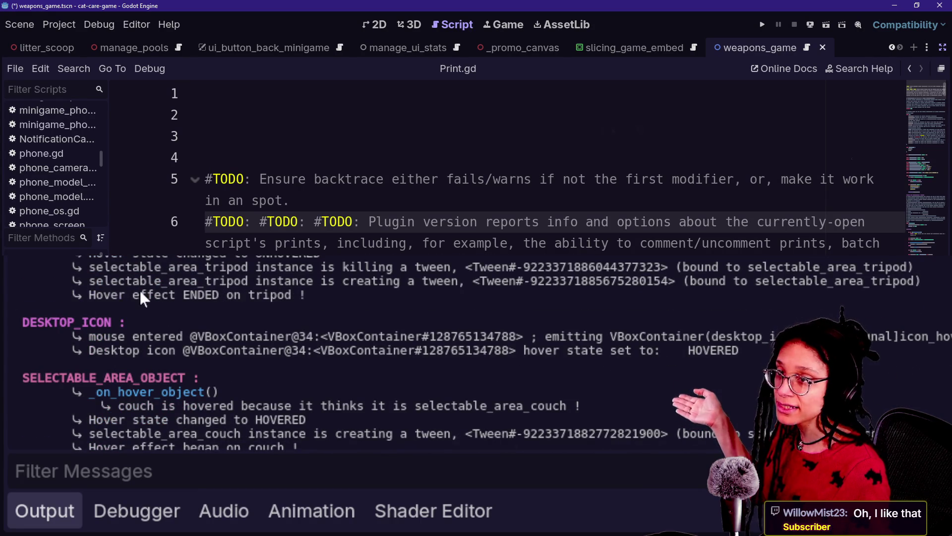
# Open phone.gd from the Scripts list and bring up Find in Files for res://
pyautogui.scroll(1, 139, 292)
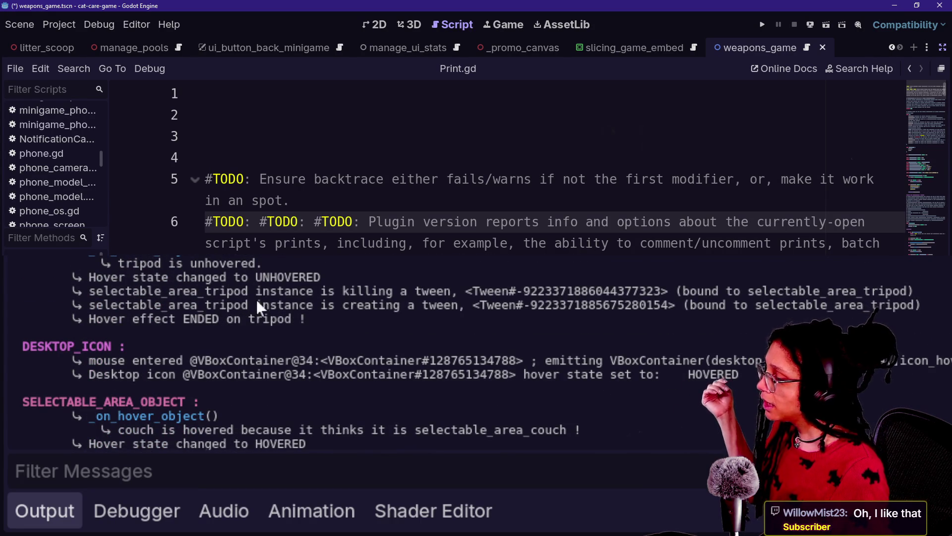
pyautogui.scroll(-5, 496, 169)
pyautogui.scroll(-10, 496, 168)
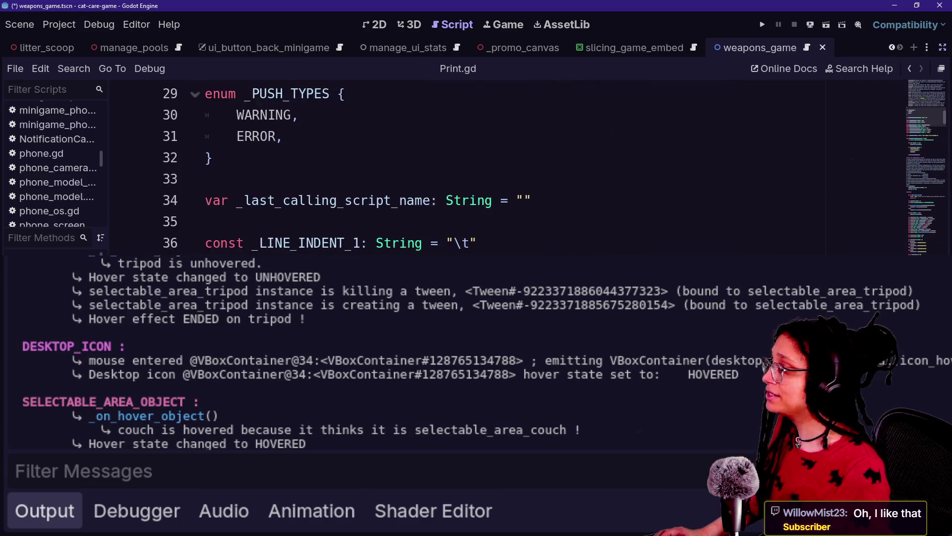
pyautogui.scroll(7, 496, 168)
pyautogui.click(69, 153)
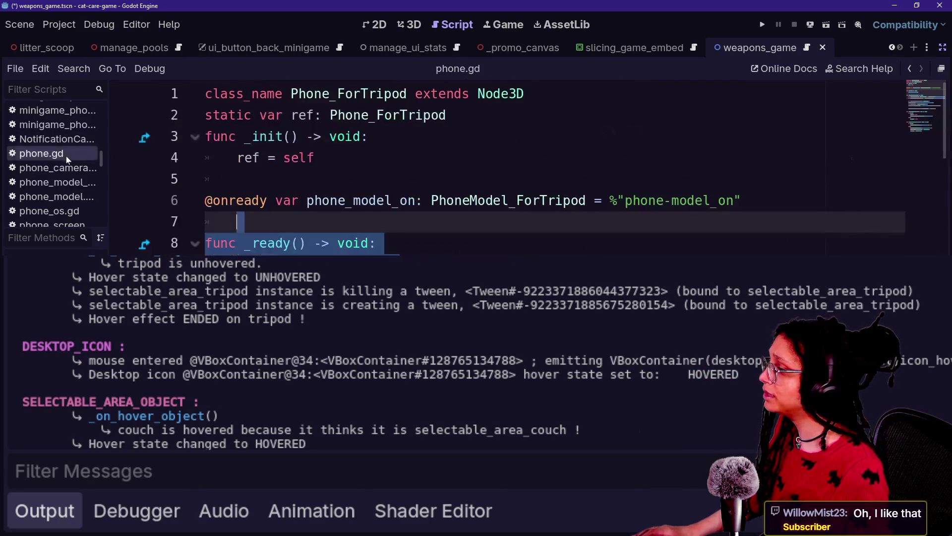
pyautogui.scroll(-7, 496, 168)
pyautogui.scroll(5, 496, 169)
pyautogui.scroll(-7, 496, 169)
pyautogui.hotkey('ctrl', 'shift', 'f')
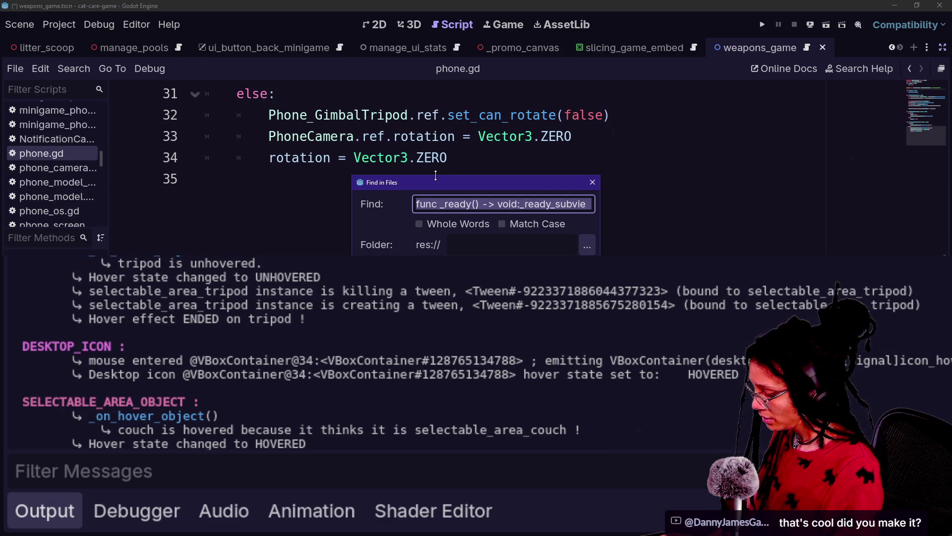
# Search the whole project for 'Pr' and open the first match in Abstract_Action.gd
pyautogui.write('Print')
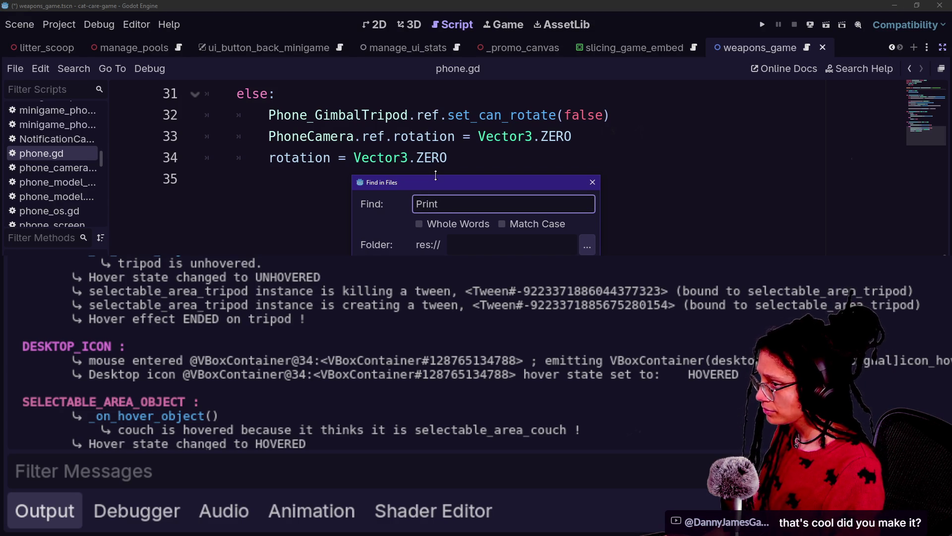
pyautogui.press('Return')
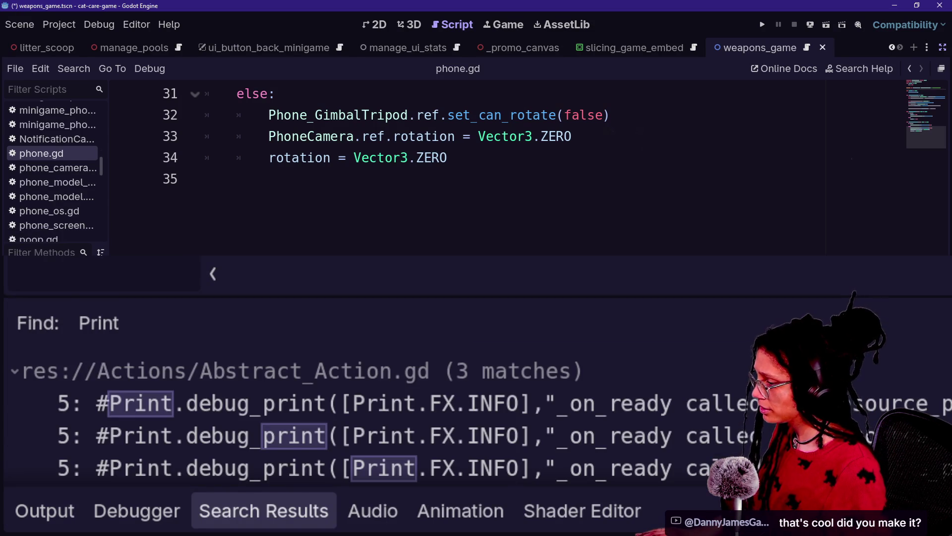
pyautogui.click(403, 427)
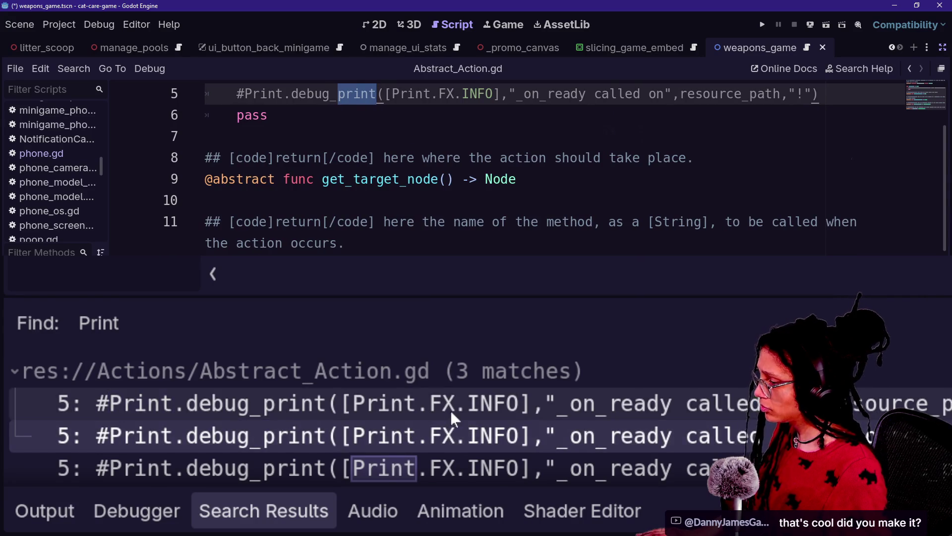
pyautogui.scroll(-5, 451, 410)
pyautogui.scroll(-10, 451, 409)
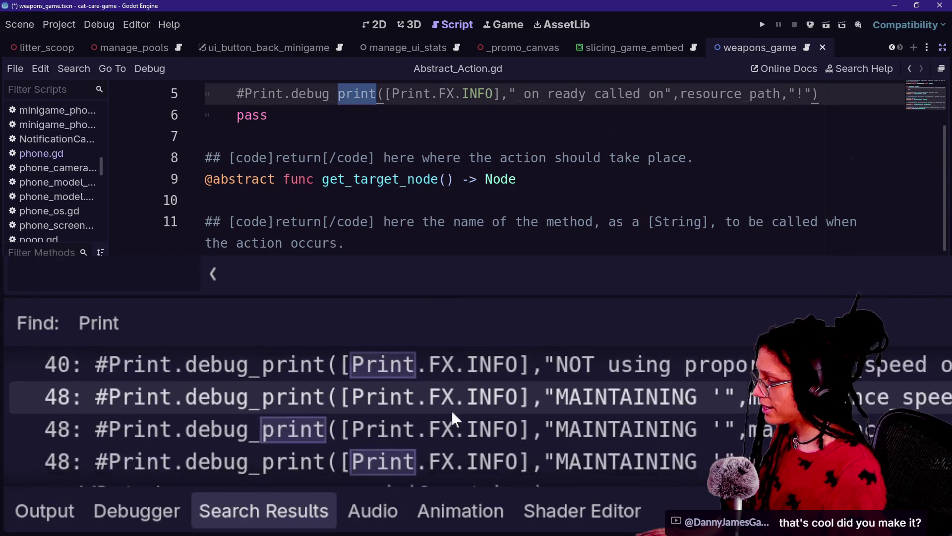
pyautogui.scroll(-5, 443, 438)
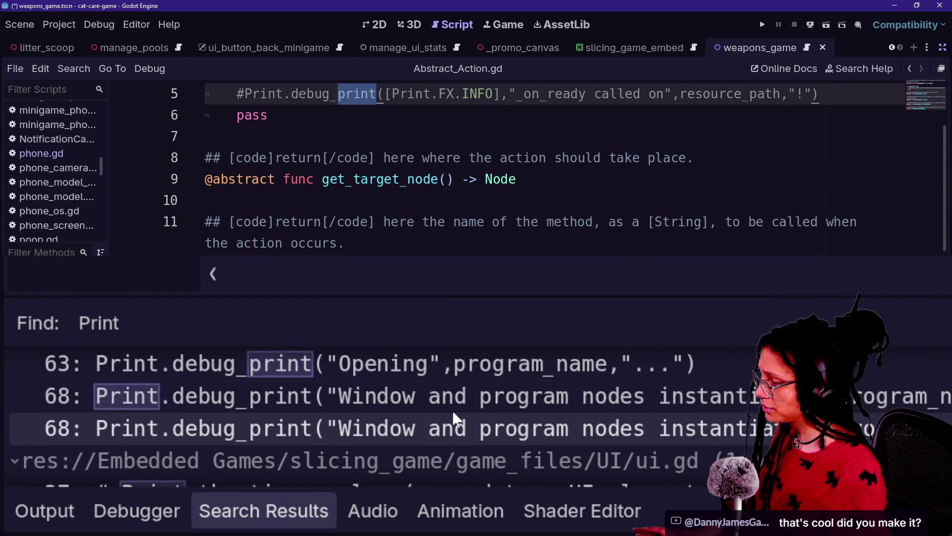
pyautogui.scroll(-5, 457, 411)
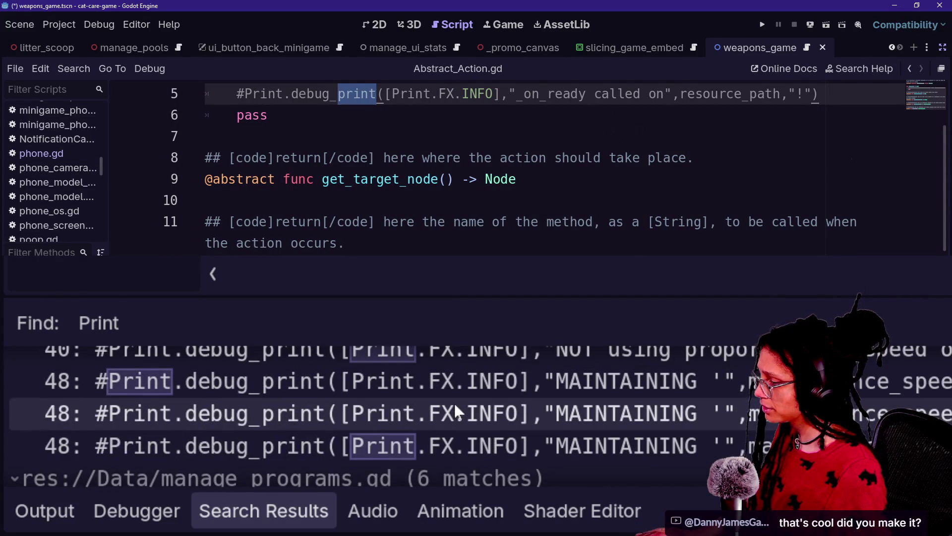
# Uncomment the debug print on line 48 of CatBody_AnimationTree.gd, then comment it back out
pyautogui.click(461, 413)
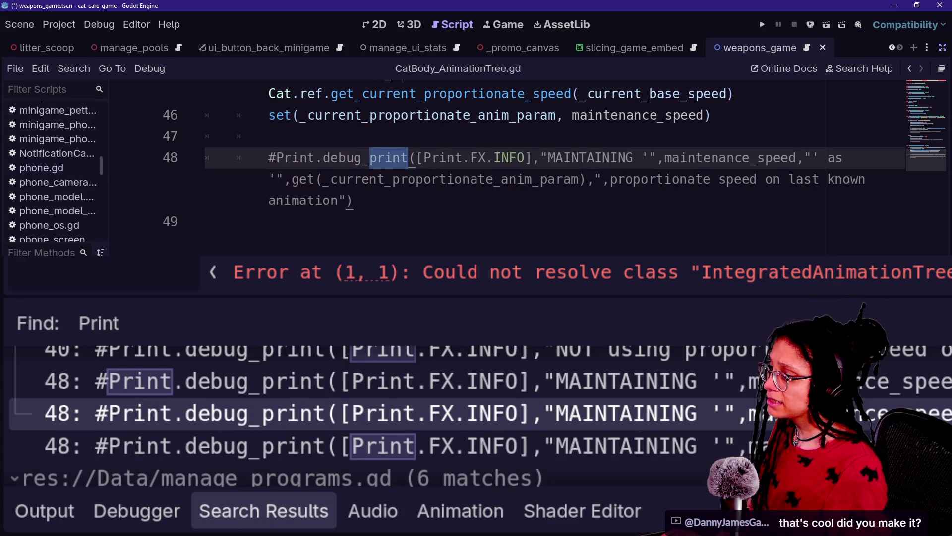
pyautogui.moveTo(353, 201); pyautogui.dragTo(471, 158)
pyautogui.hotkey('ctrl', 'k')
pyautogui.click(479, 158)
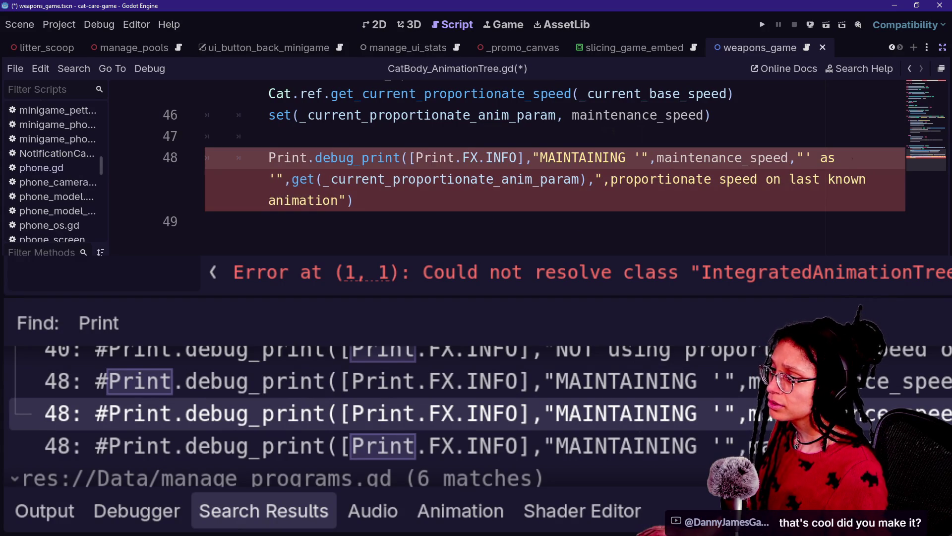
pyautogui.hotkey('ctrl', 'z')
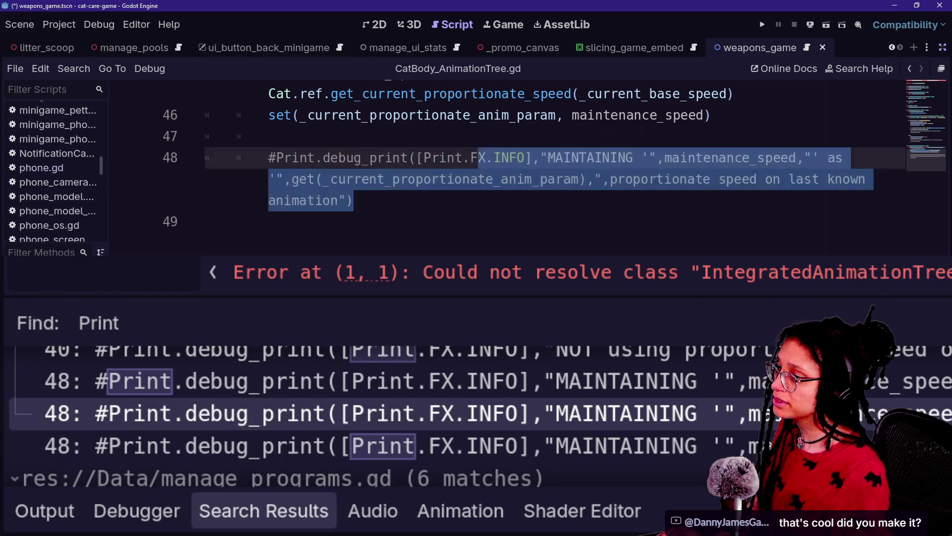
# Uncomment line 35's debug print, inspect its _animation_name argument, recomment it, and save
pyautogui.click(546, 389)
pyautogui.scroll(4, 546, 389)
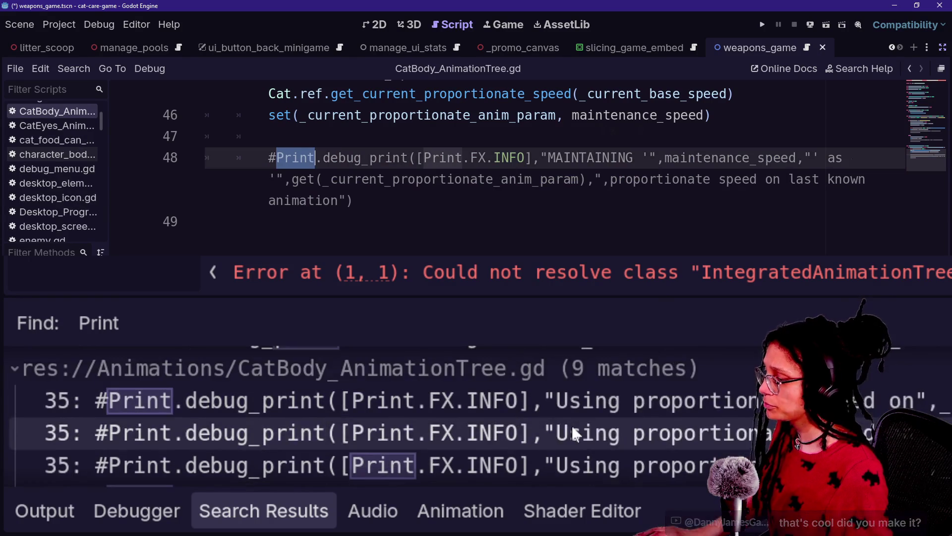
pyautogui.click(546, 433)
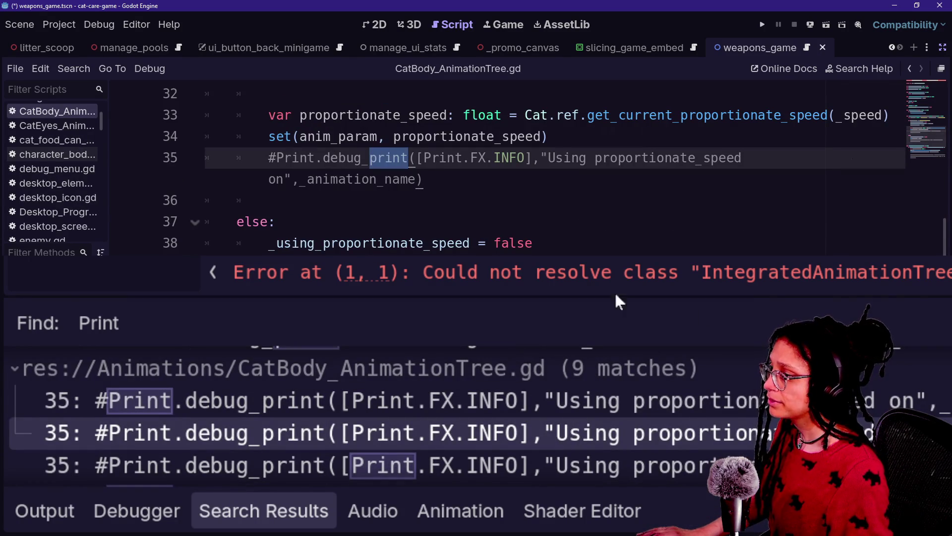
pyautogui.click(339, 158)
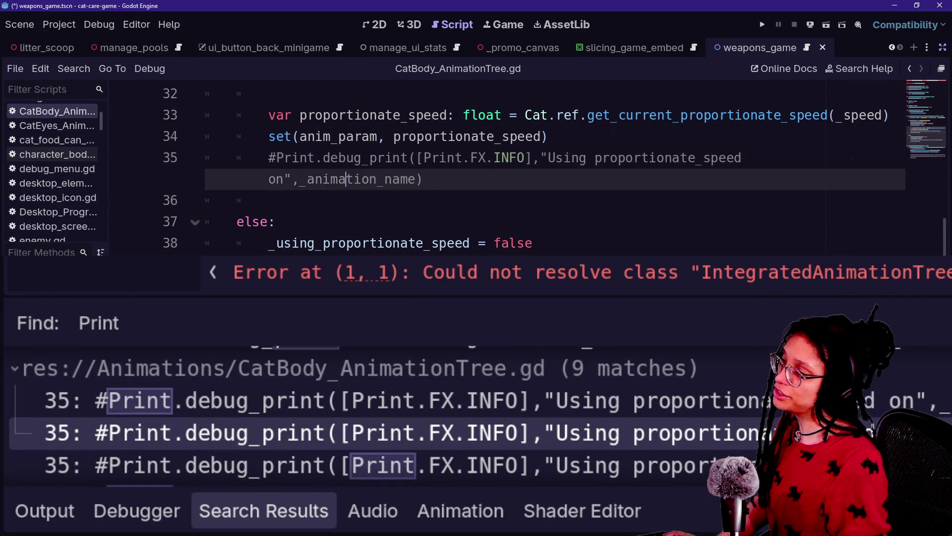
pyautogui.hotkey('ctrl', 'k')
pyautogui.click(377, 179)
pyautogui.moveTo(532, 157); pyautogui.dragTo(711, 158)
pyautogui.moveTo(299, 179); pyautogui.dragTo(426, 180)
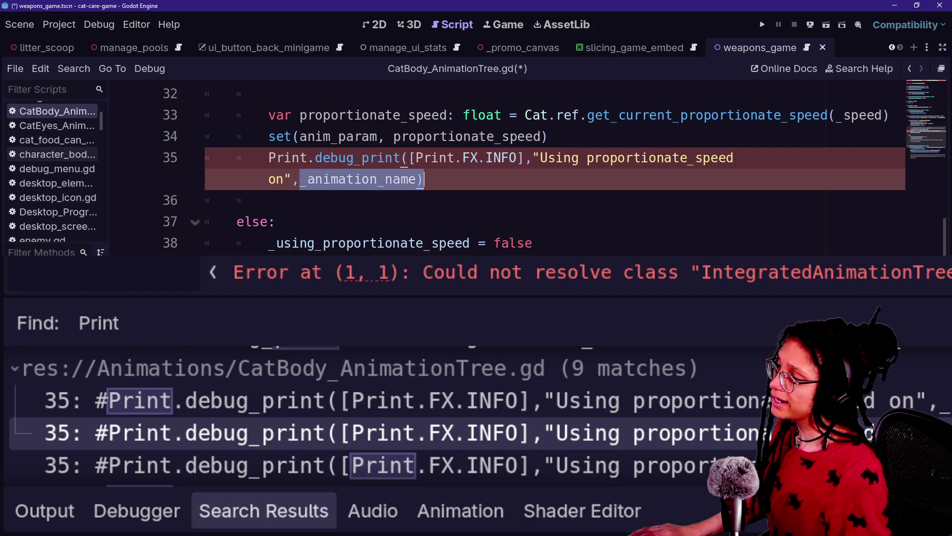
pyautogui.click(417, 179)
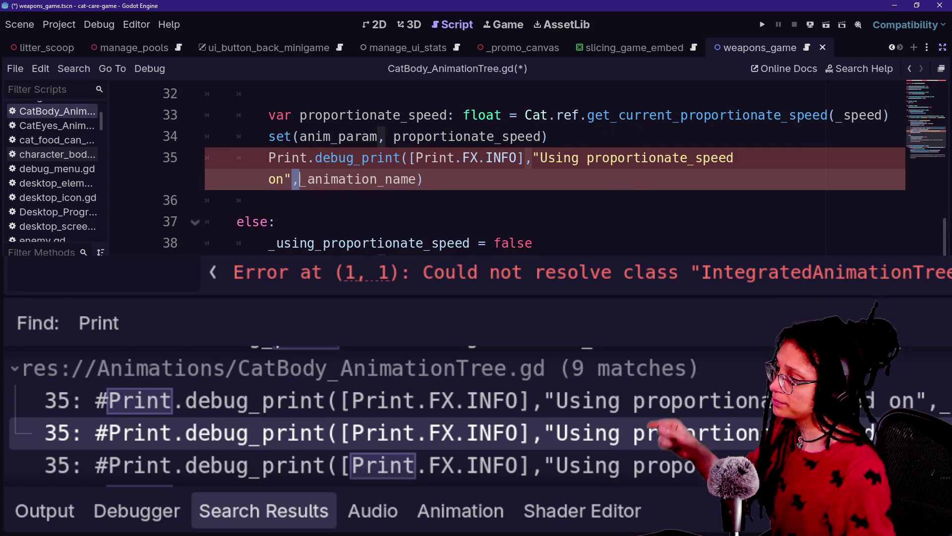
pyautogui.click(343, 158)
pyautogui.hotkey('ctrl', 'k')
pyautogui.hotkey('ctrl', 's')
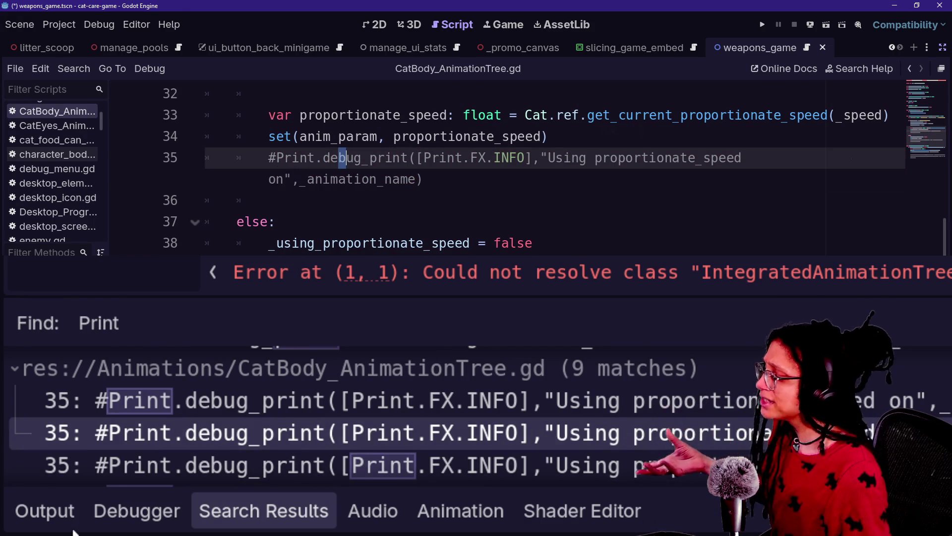
# Show the output log, stop the running game with F8, and return to line 38 of the script
pyautogui.click(45, 511)
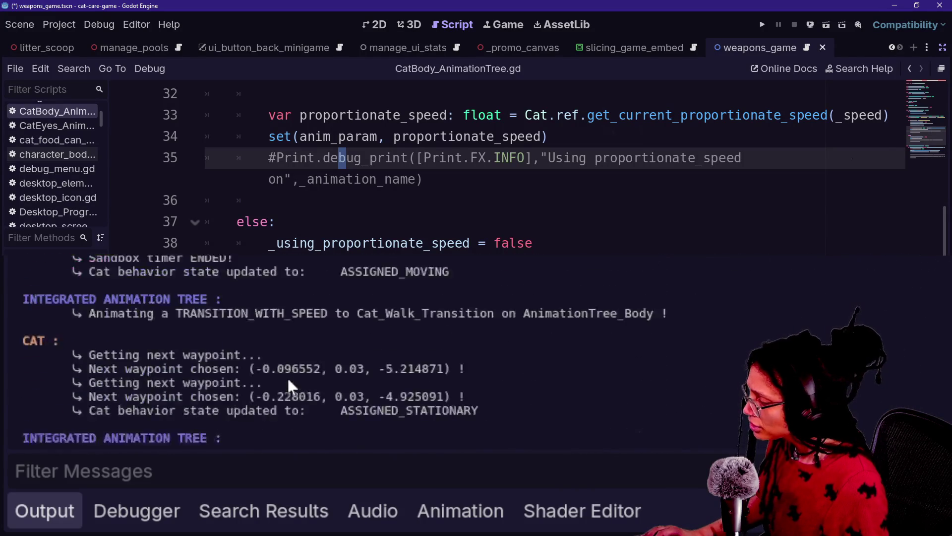
pyautogui.press('F8')
pyautogui.scroll(3, 288, 380)
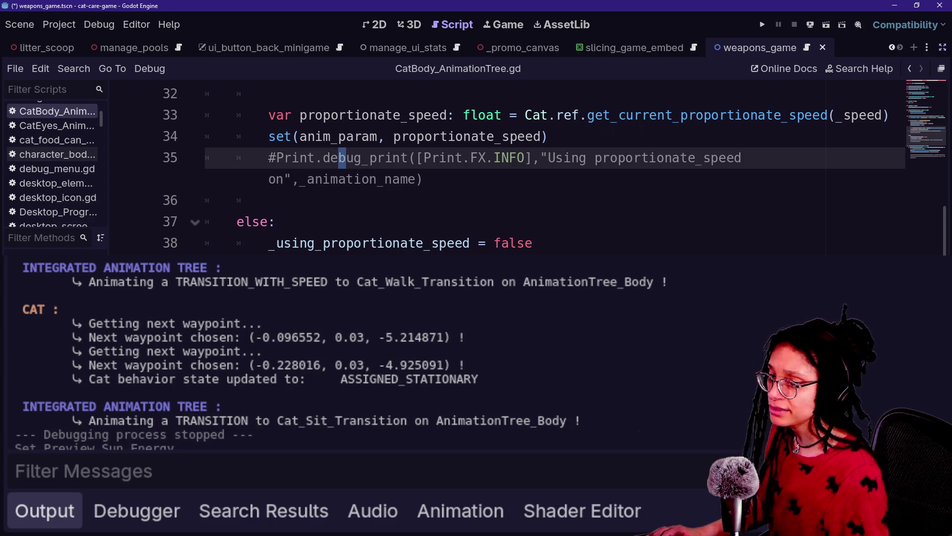
pyautogui.click(525, 243)
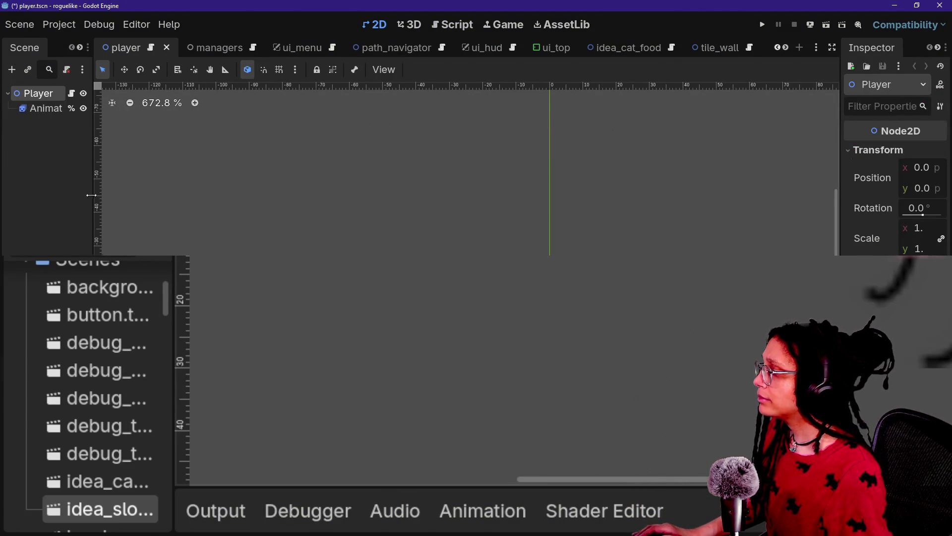
# Widen the roguelike project's Scene dock and select its res://addons folder
pyautogui.moveTo(90, 195); pyautogui.dragTo(202, 204)
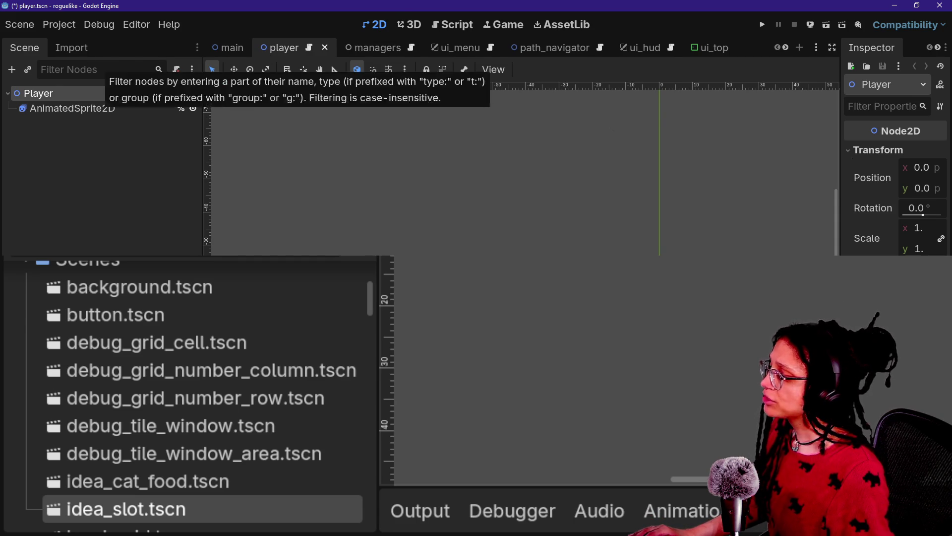
pyautogui.scroll(5, 205, 272)
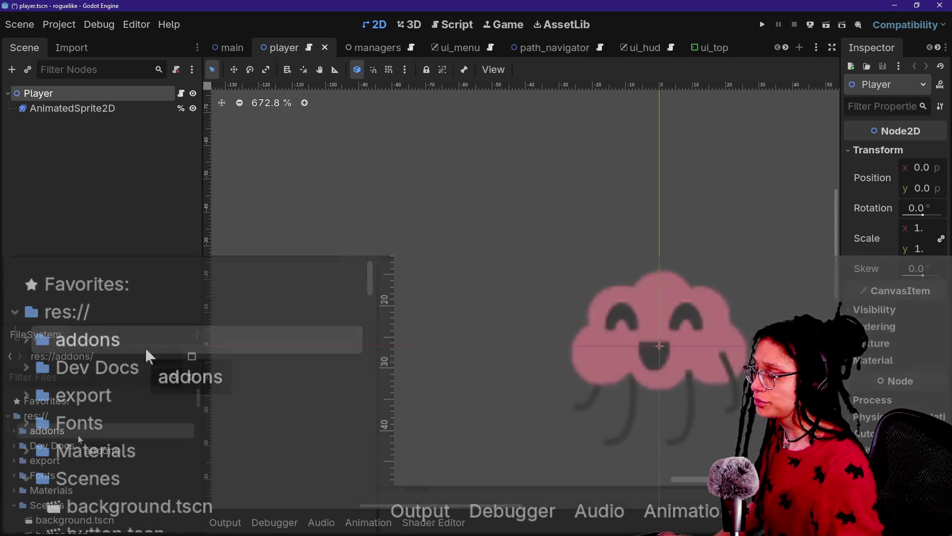
pyautogui.click(70, 435)
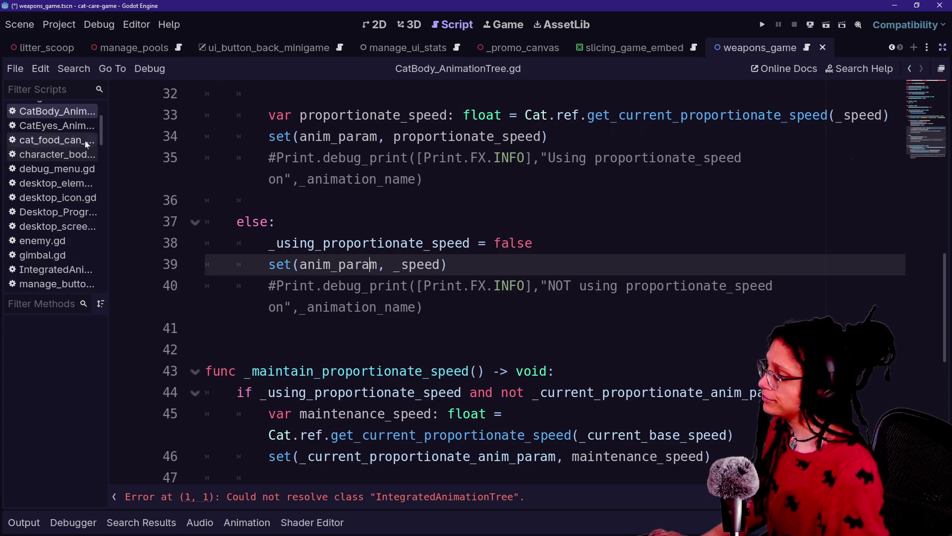
# Quick-open Print.gd, then open phone_model.gd and NotificationCanvas.gd from the script list
pyautogui.scroll(1, 506, 282)
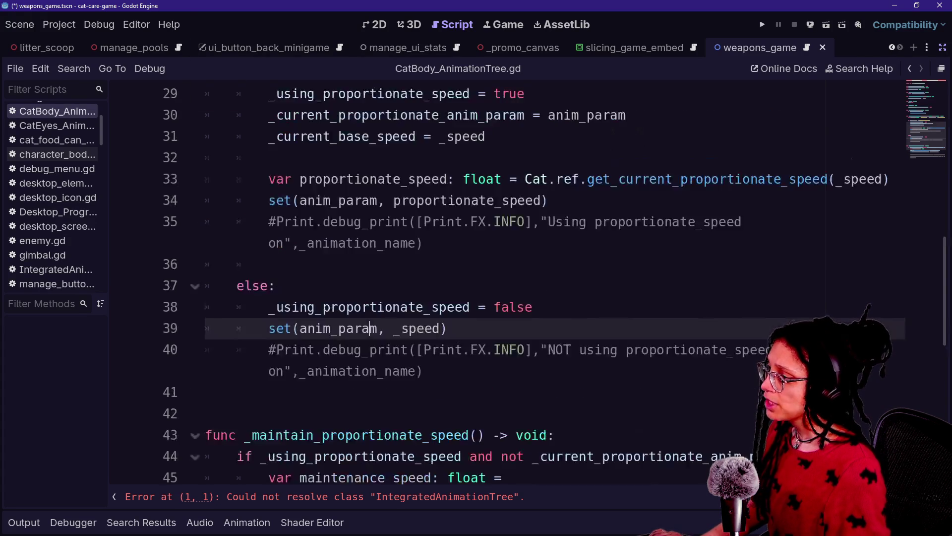
pyautogui.scroll(-6, 506, 283)
pyautogui.scroll(12, 506, 283)
pyautogui.scroll(-2, 506, 283)
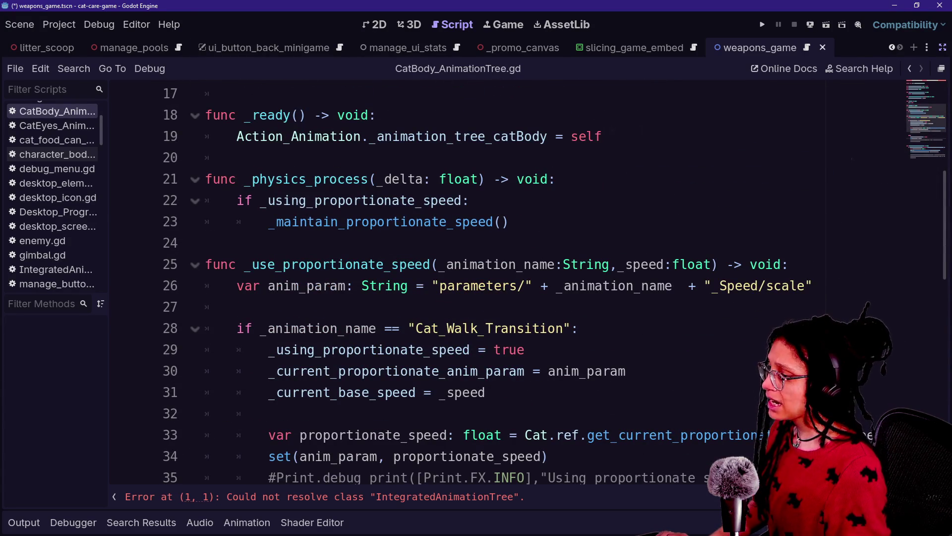
pyautogui.hotkey('shift', 'alt', 'o')
pyautogui.write('print')
pyautogui.press('Return')
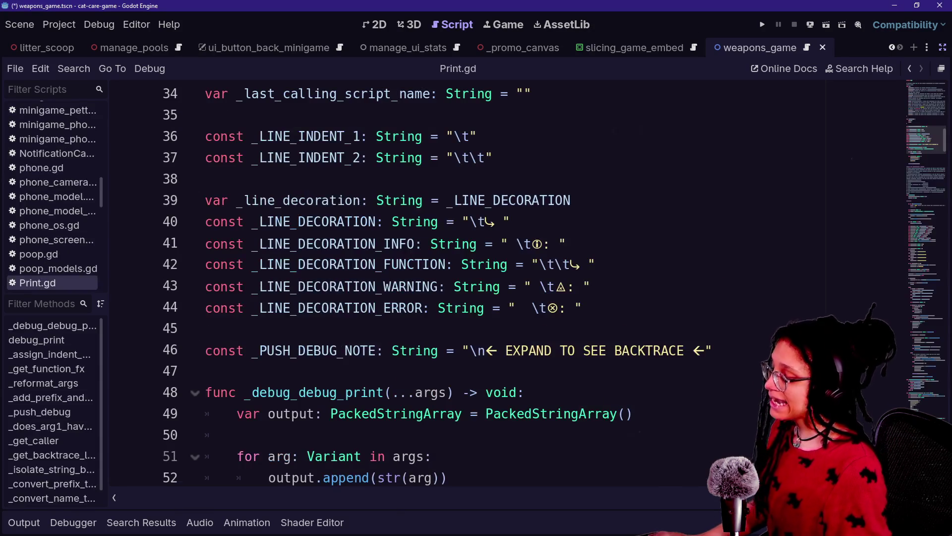
pyautogui.click(55, 196)
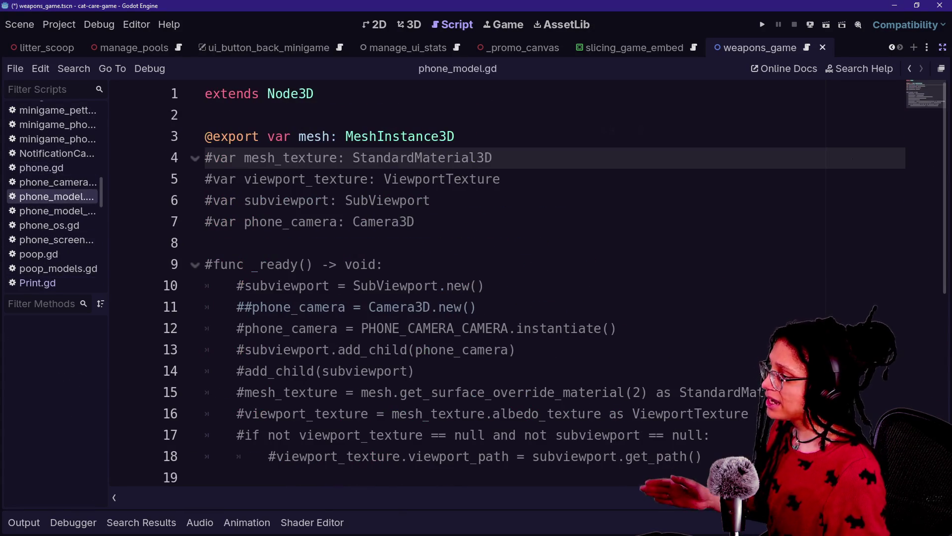
pyautogui.click(50, 154)
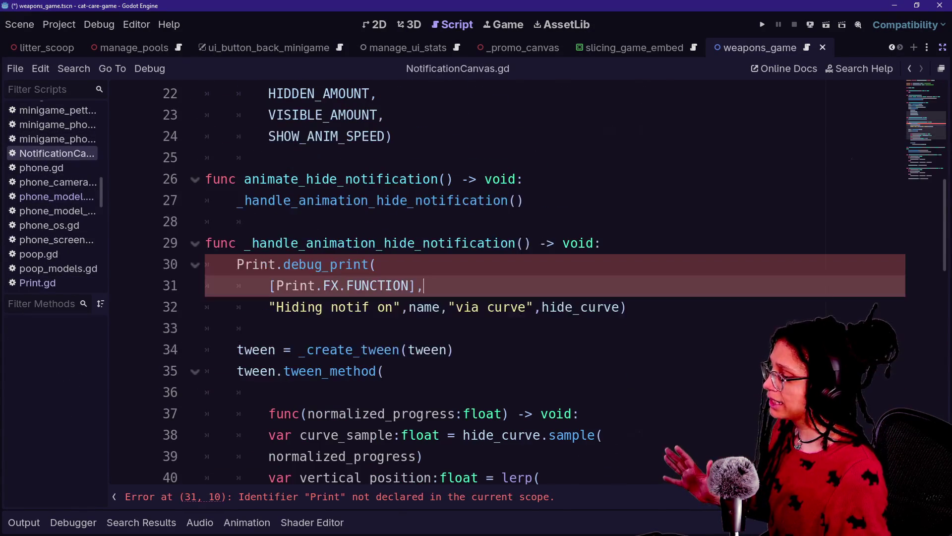
pyautogui.click(298, 265)
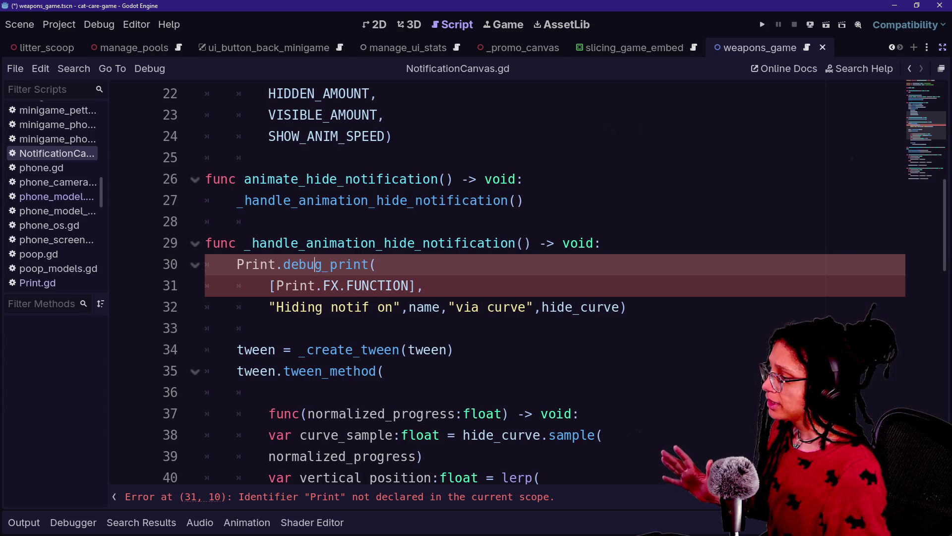
pyautogui.moveTo(237, 264)
pyautogui.mouseDown()
pyautogui.moveTo(307, 264)
pyautogui.moveTo(419, 285)
pyautogui.moveTo(331, 285)
pyautogui.mouseUp()
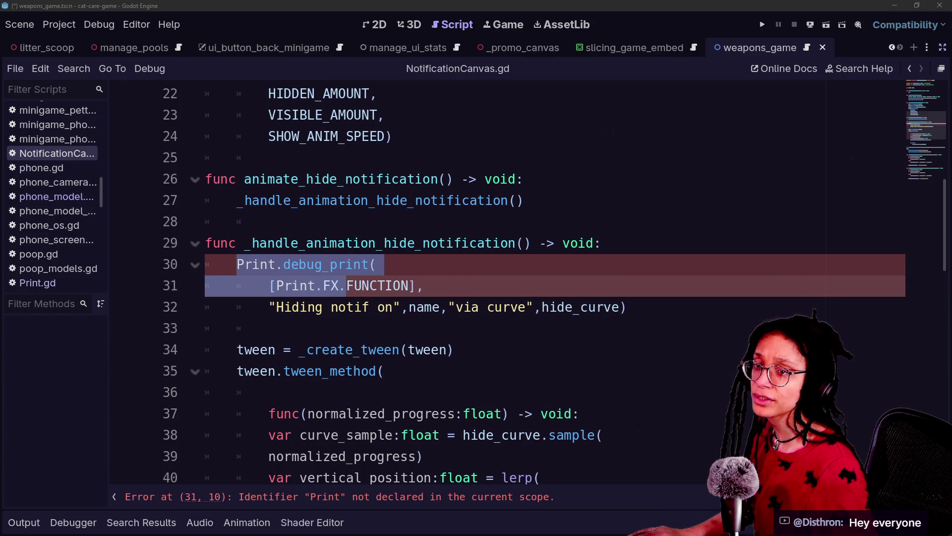
pyautogui.click(315, 231)
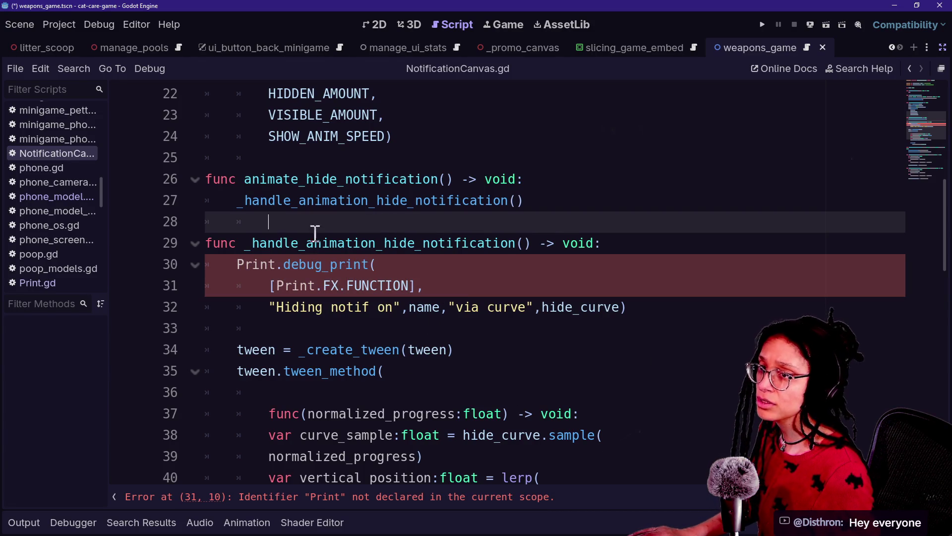
pyautogui.moveTo(290, 268)
pyautogui.mouseDown()
pyautogui.moveTo(436, 292)
pyautogui.moveTo(283, 240)
pyautogui.mouseUp()
pyautogui.click(282, 240)
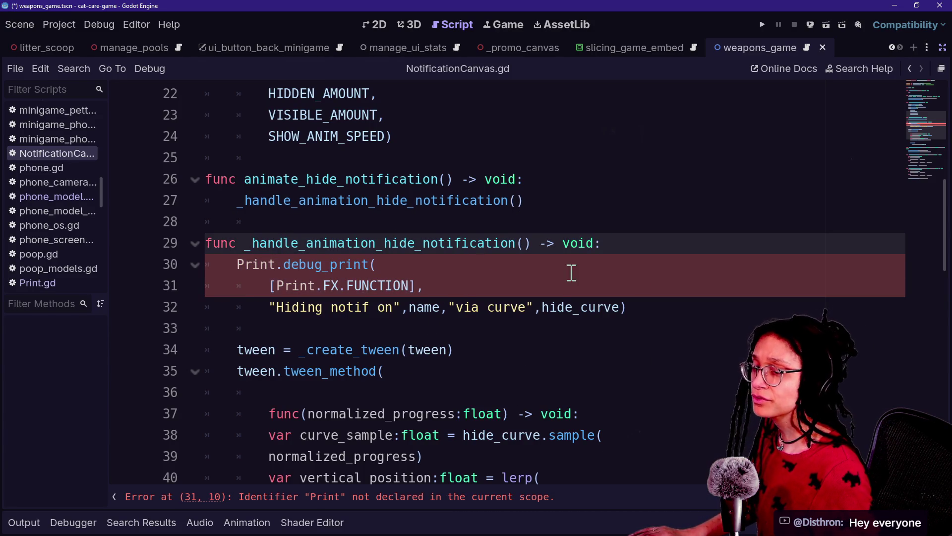
pyautogui.click(220, 311)
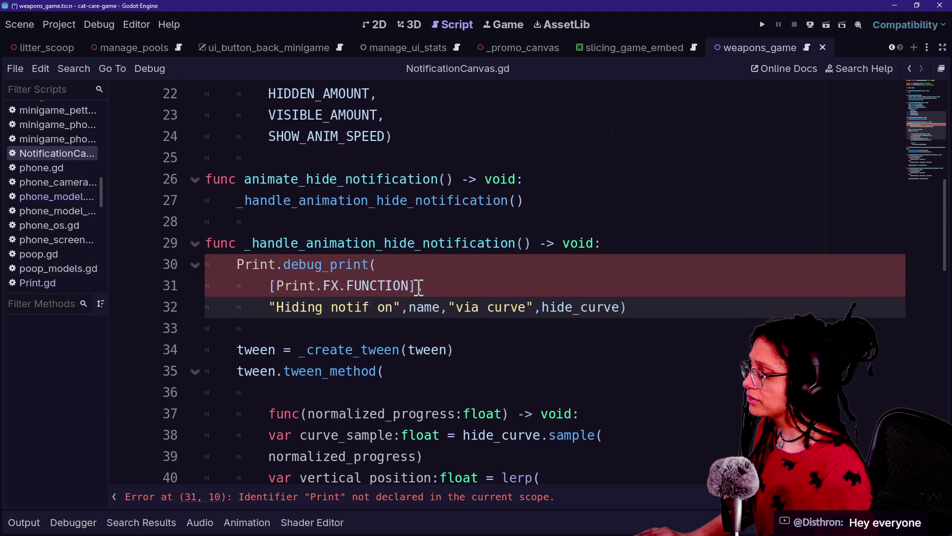
pyautogui.moveTo(419, 287); pyautogui.dragTo(231, 275)
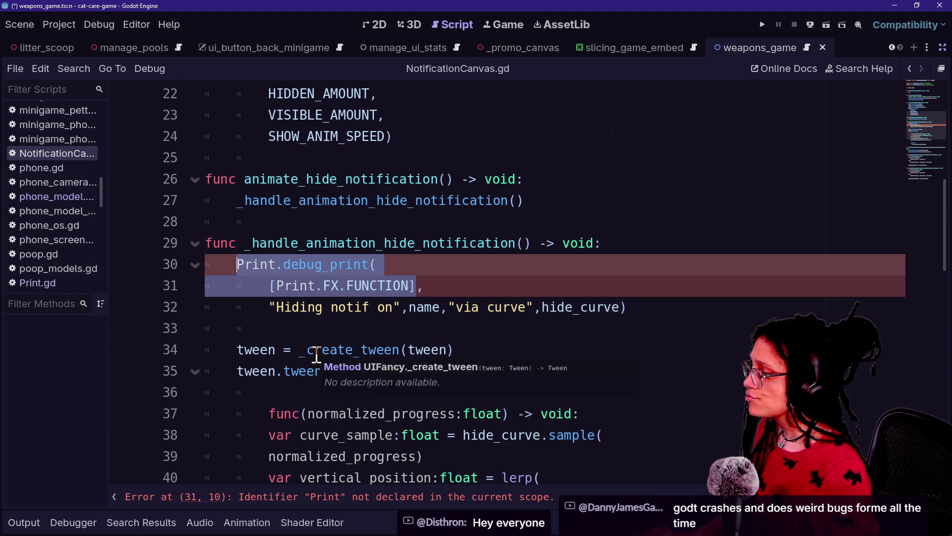
pyautogui.moveTo(314, 350); pyautogui.dragTo(204, 328)
pyautogui.click(270, 286)
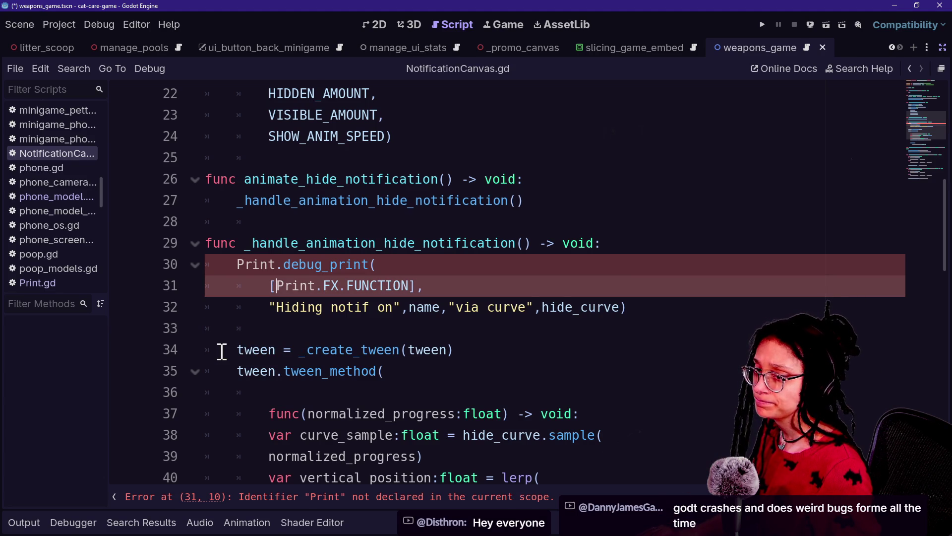
pyautogui.click(270, 224)
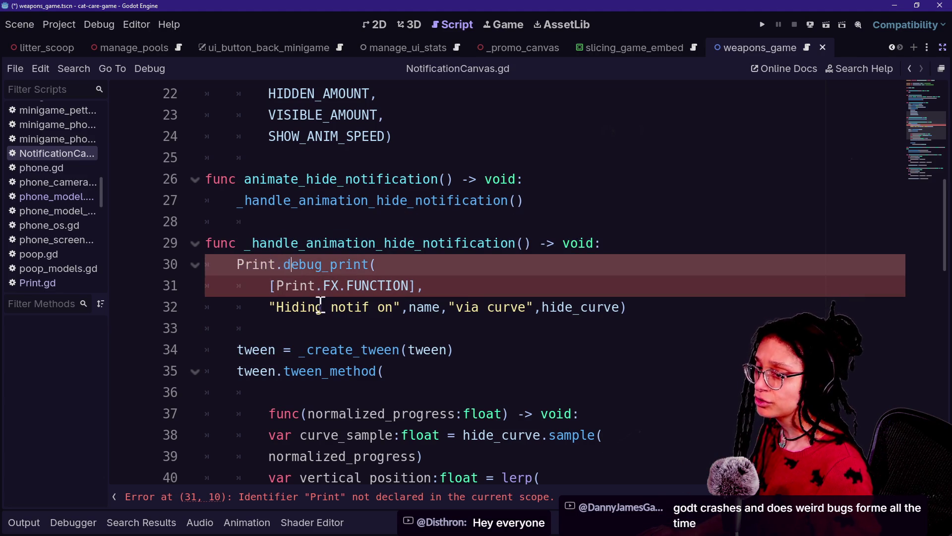
pyautogui.click(323, 286)
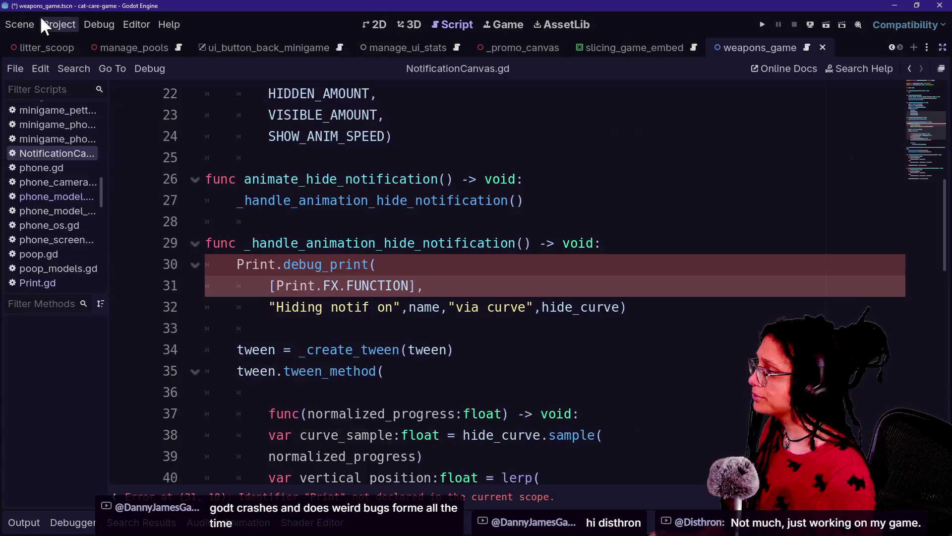
pyautogui.click(44, 26)
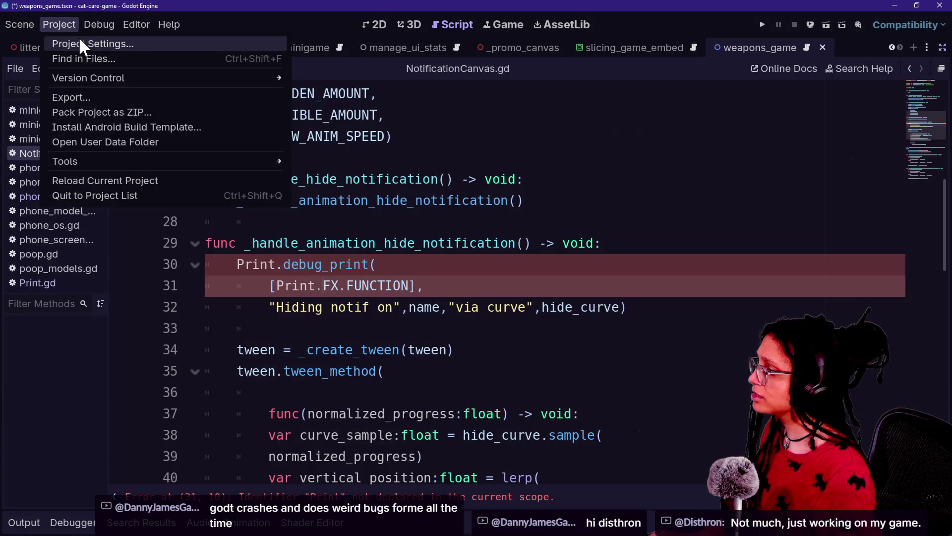
# Glance at Project Settings, then restore the side panels around the script editor
pyautogui.click(59, 46)
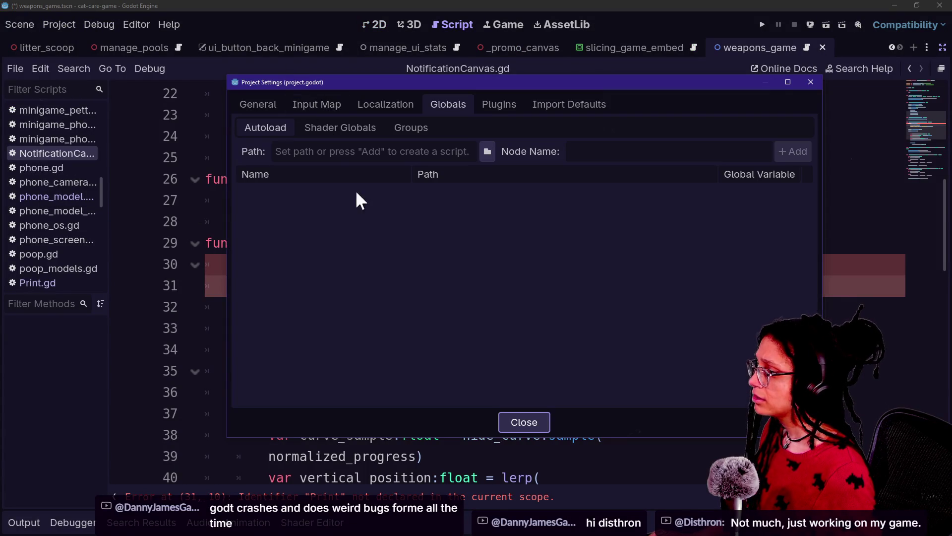
pyautogui.press('Escape')
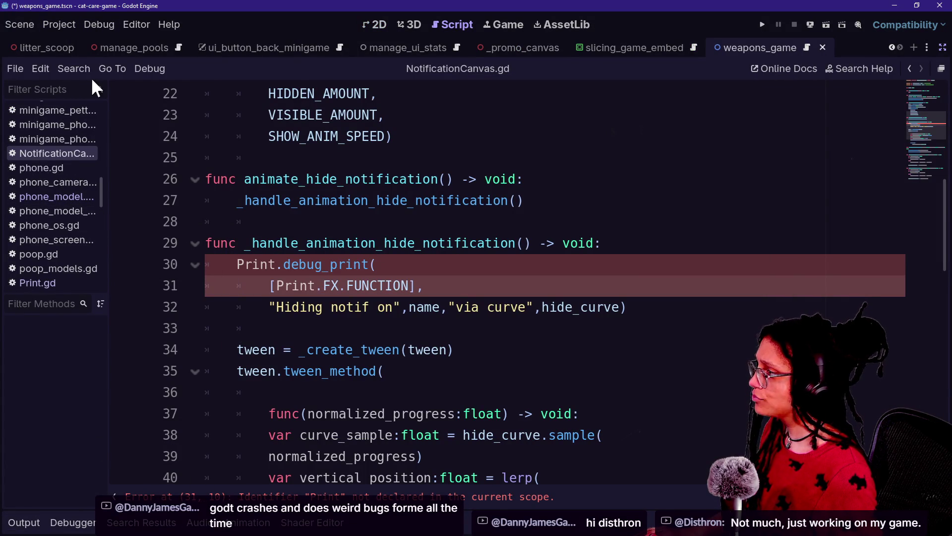
pyautogui.hotkey('ctrl', 'shift', 'F11')
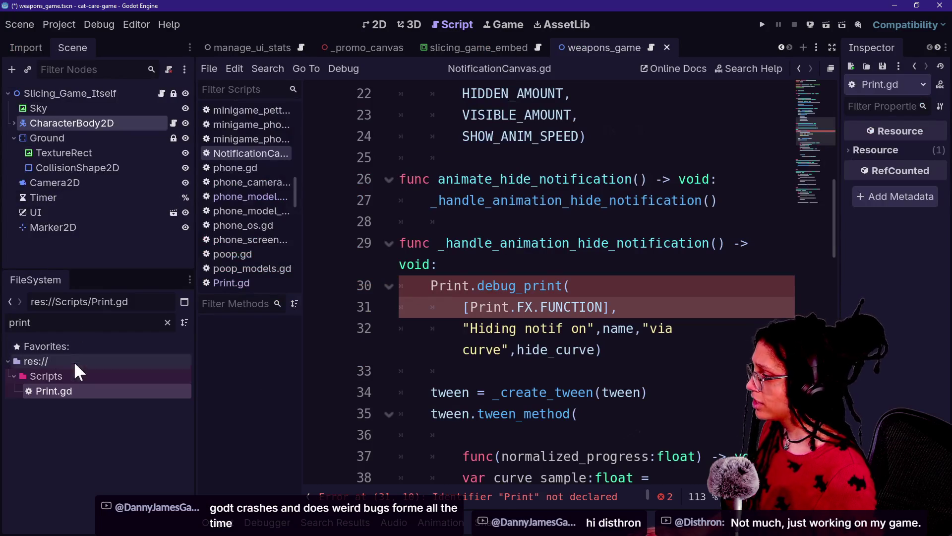
# Delete Print.gd from the project's Scripts folder
pyautogui.click(38, 396)
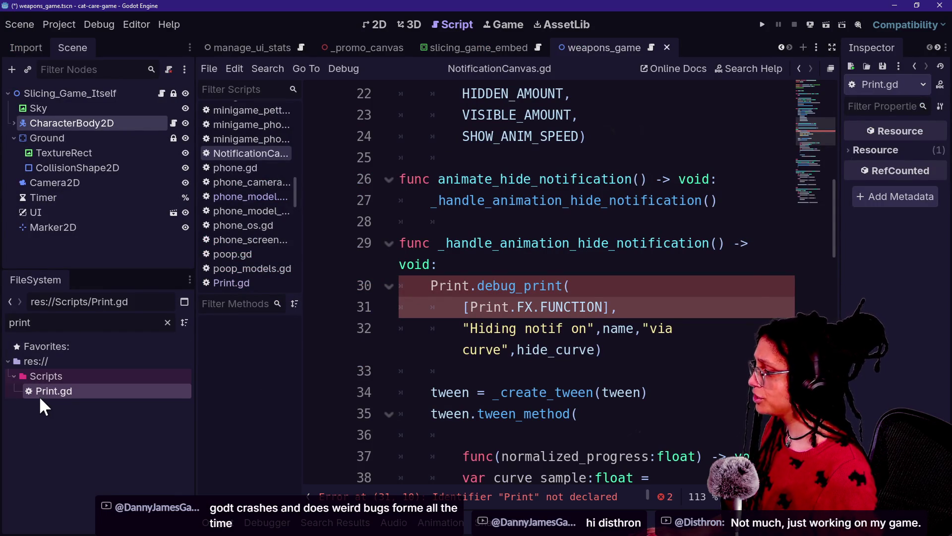
pyautogui.press('Delete')
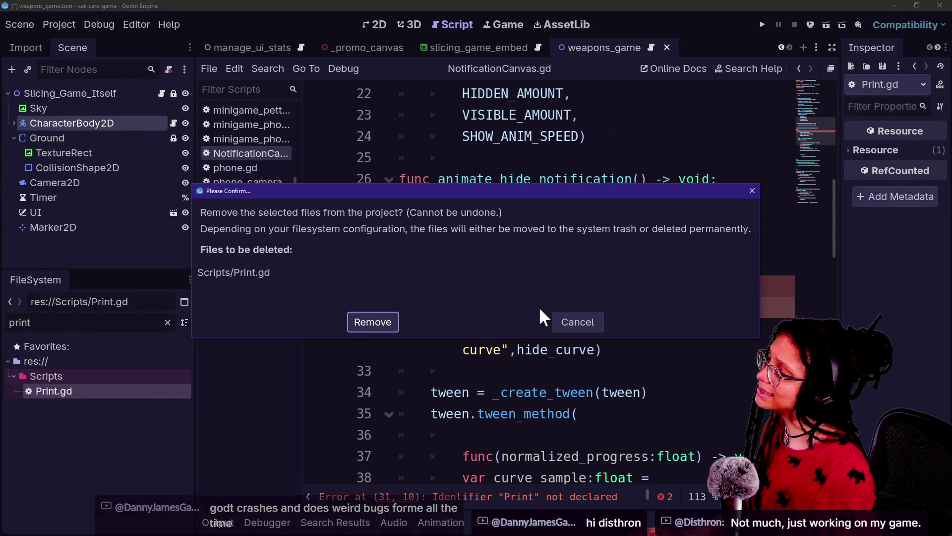
pyautogui.press('Escape')
pyautogui.doubleClick(164, 390)
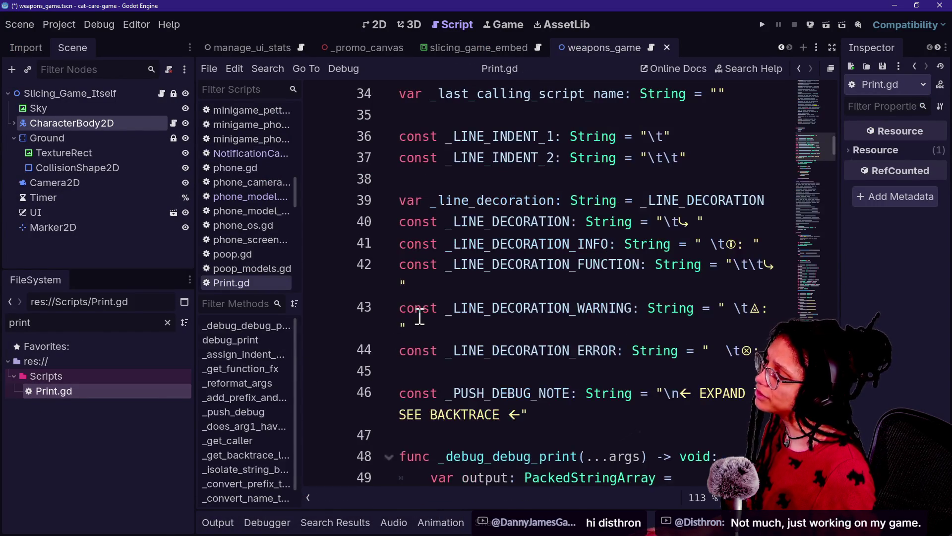
pyautogui.scroll(10, 420, 316)
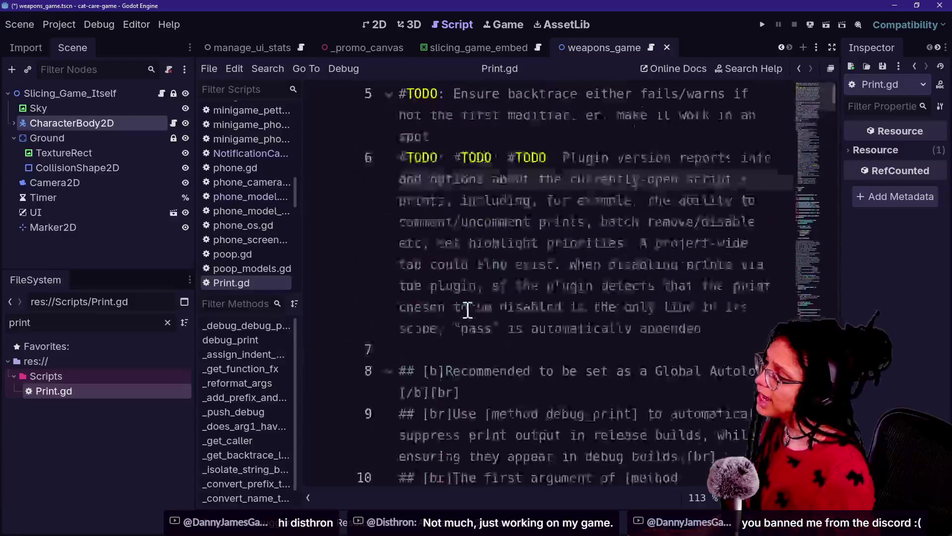
pyautogui.scroll(-5, 467, 310)
pyautogui.click(45, 393)
pyautogui.press('Delete')
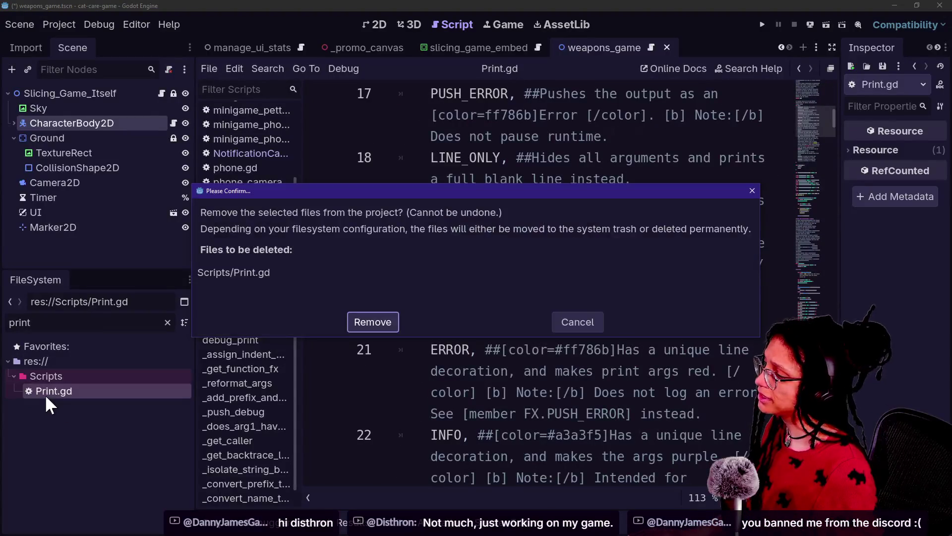
pyautogui.press('Return')
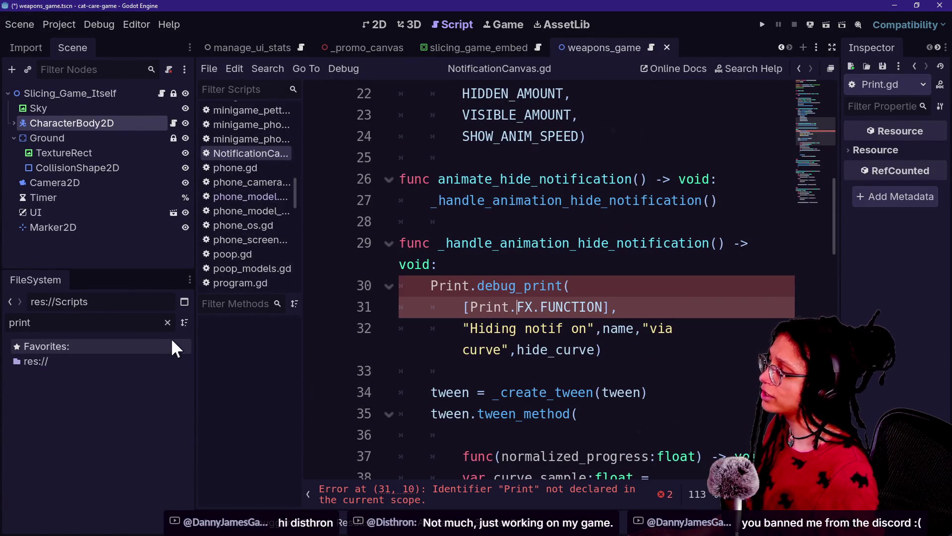
# Clear the print filter on the FileSystem dock and switch to the Godot install folder window
pyautogui.click(168, 322)
pyautogui.scroll(5, 159, 442)
pyautogui.scroll(-5, 160, 442)
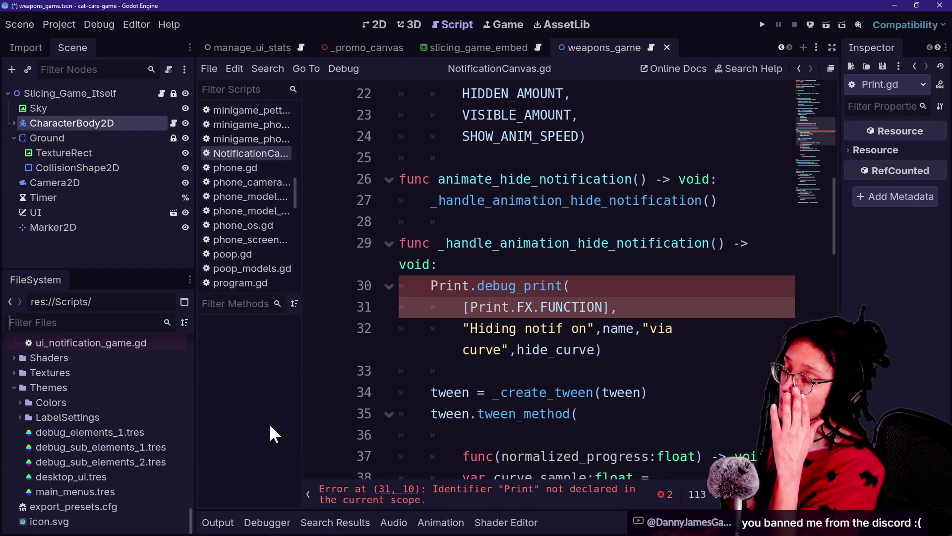
pyautogui.hotkey('alt', 'Tab')
pyautogui.hotkey('alt', 'Tab')
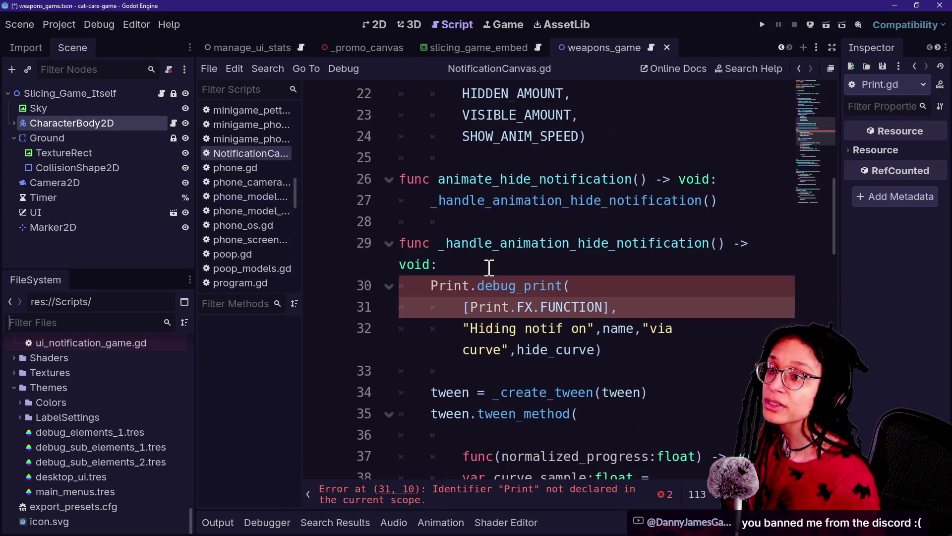
# Drag the roguelike project's addons folder from Explorer onto res:// in Godot's FileSystem dock
pyautogui.hotkey('alt', 'Tab')
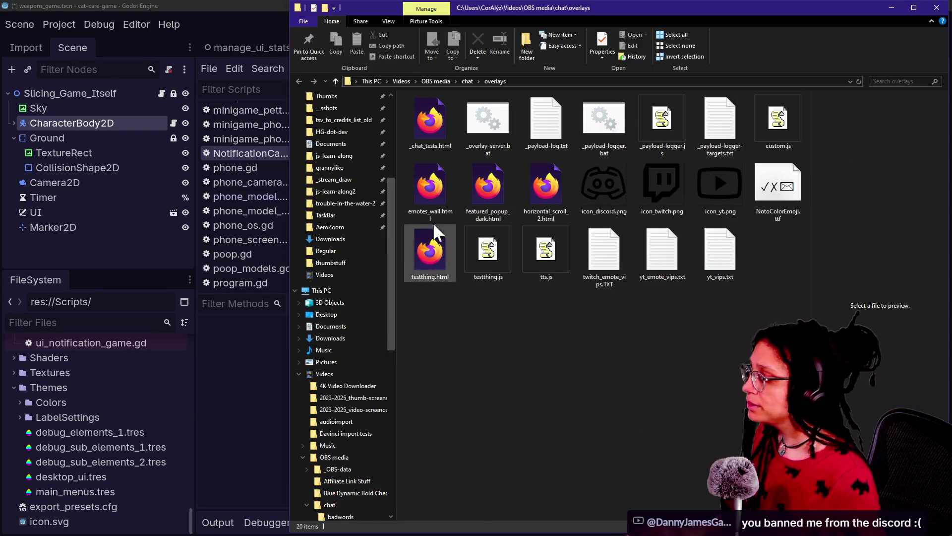
pyautogui.scroll(-2, 391, 315)
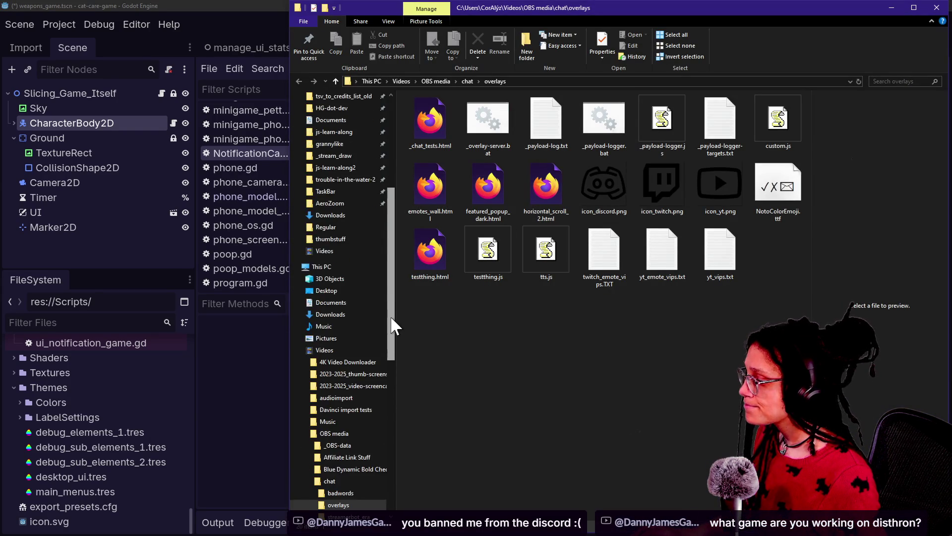
pyautogui.scroll(4, 383, 297)
pyautogui.scroll(4, 383, 257)
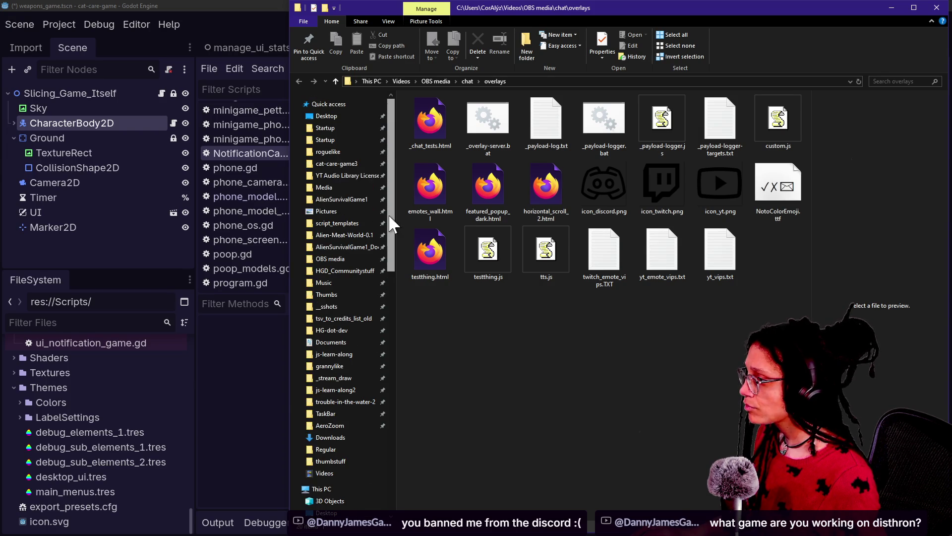
pyautogui.click(365, 150)
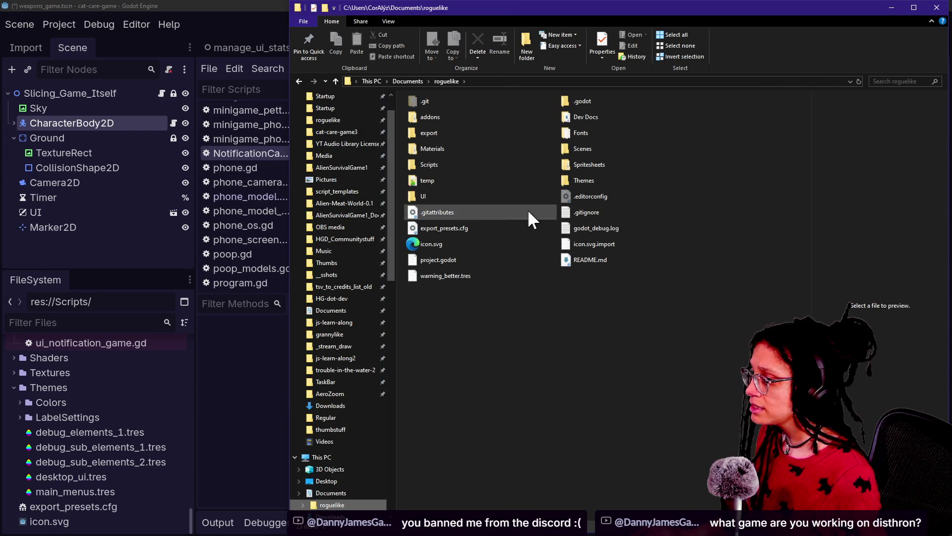
pyautogui.click(440, 117)
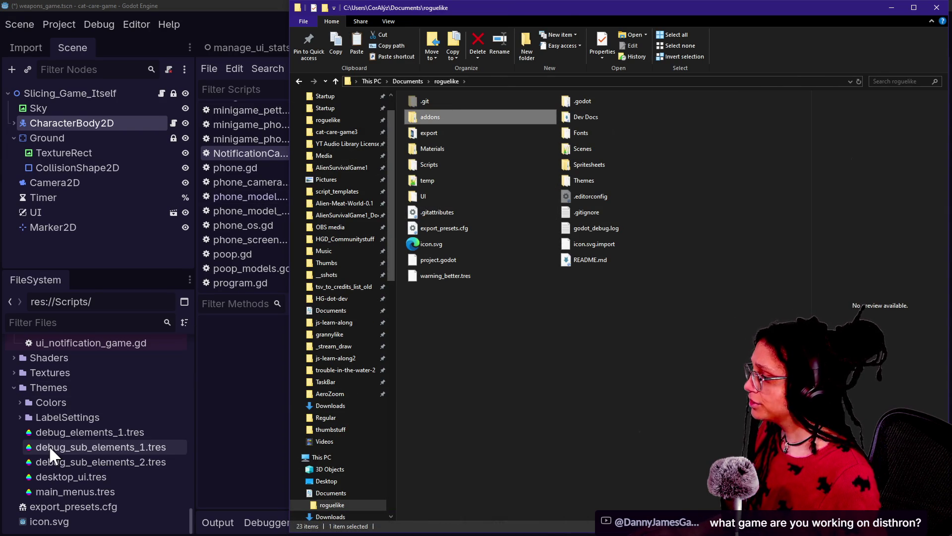
pyautogui.scroll(10, 49, 445)
pyautogui.moveTo(439, 115)
pyautogui.mouseDown()
pyautogui.moveTo(210, 296)
pyautogui.moveTo(73, 322)
pyautogui.mouseUp()
pyautogui.moveTo(28, 365); pyautogui.dragTo(27, 364)
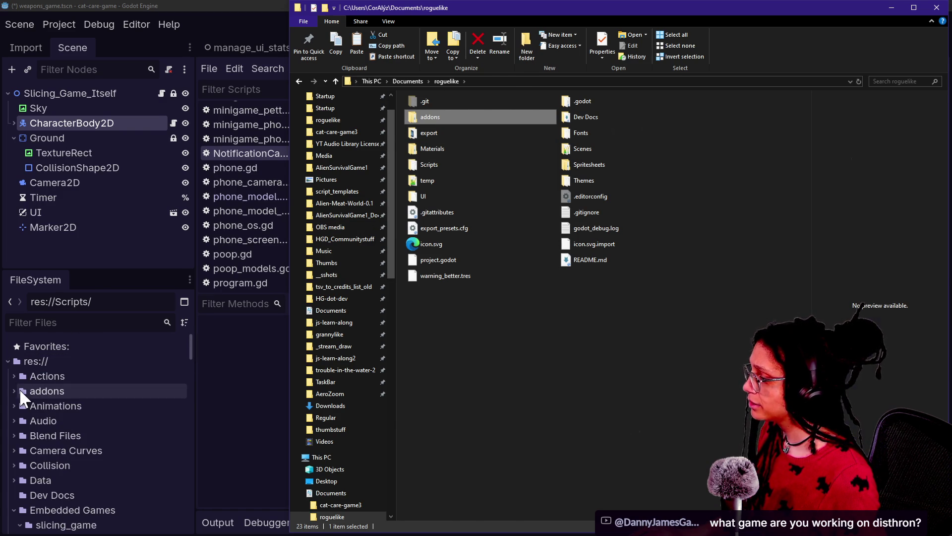
pyautogui.click(47, 390)
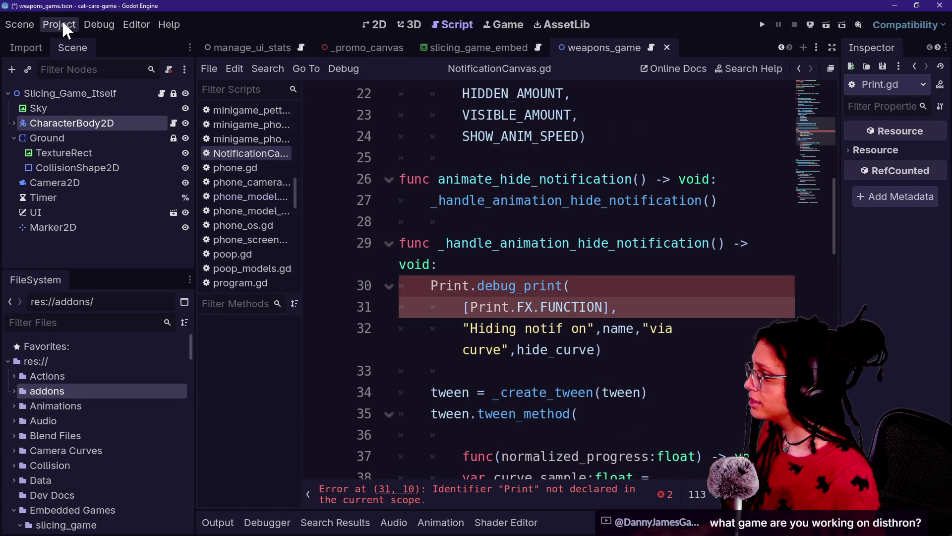
pyautogui.click(63, 25)
# Enable the Fancy Prints plugin in Project Settings' Plugins list
pyautogui.click(84, 39)
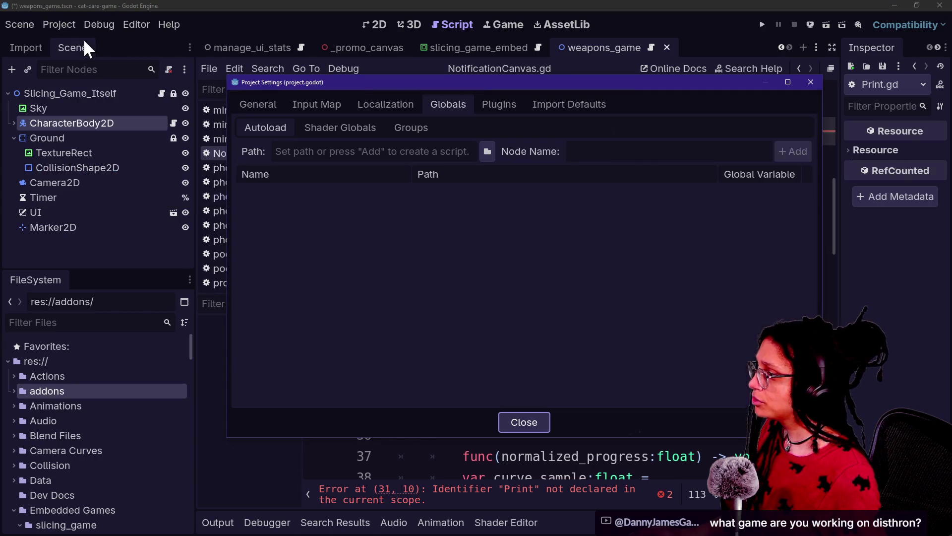
pyautogui.click(499, 109)
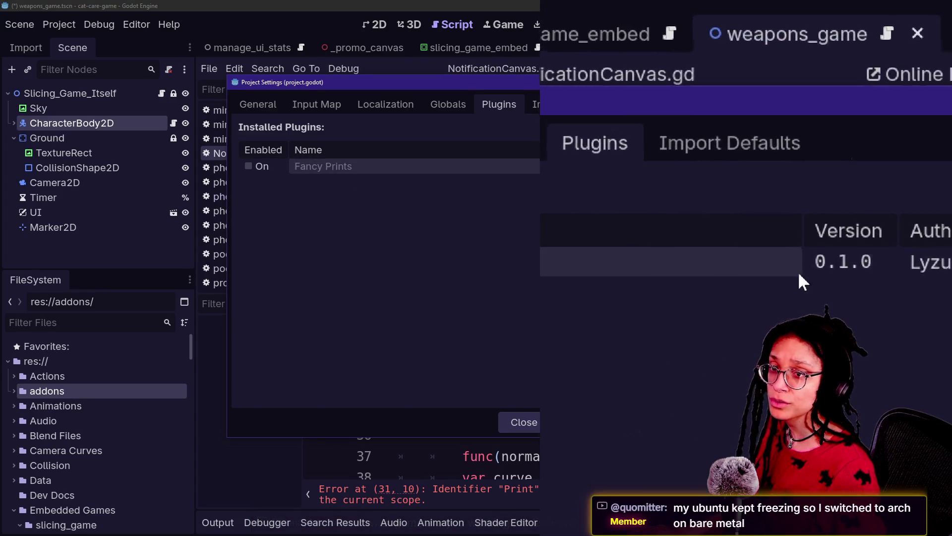
pyautogui.click(248, 165)
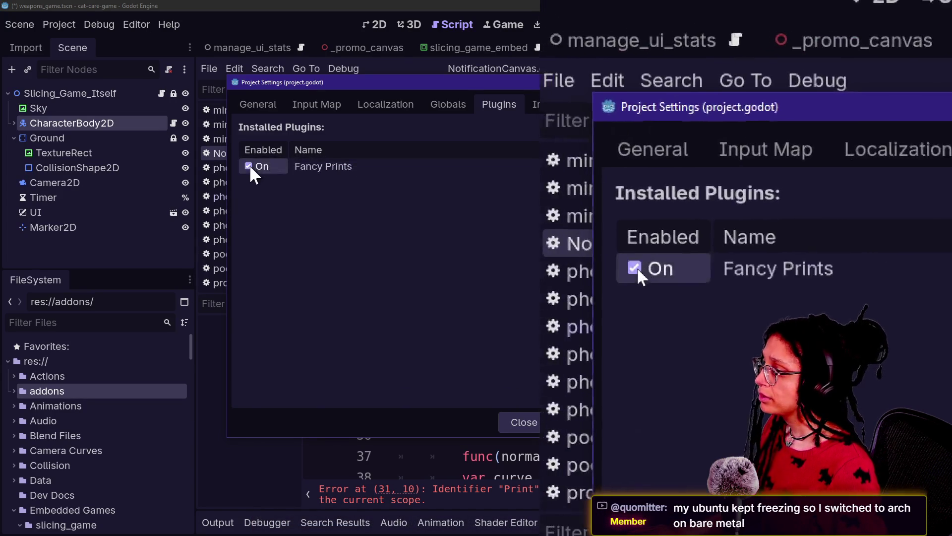
pyautogui.click(517, 422)
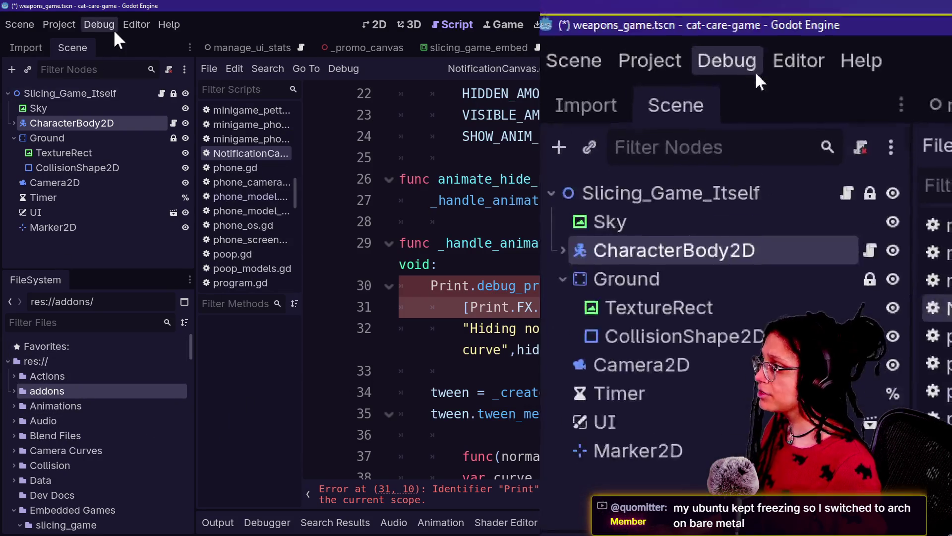
# Confirm the Autoload list now has a print entry pointing to res://addons/fancy_prints/FancyPrints.gd
pyautogui.click(88, 27)
pyautogui.moveTo(64, 29)
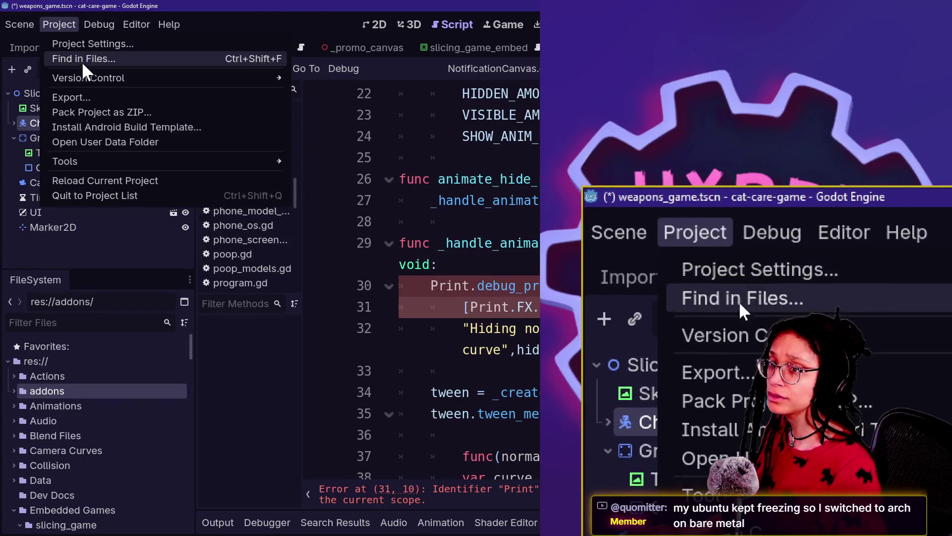
pyautogui.click(84, 44)
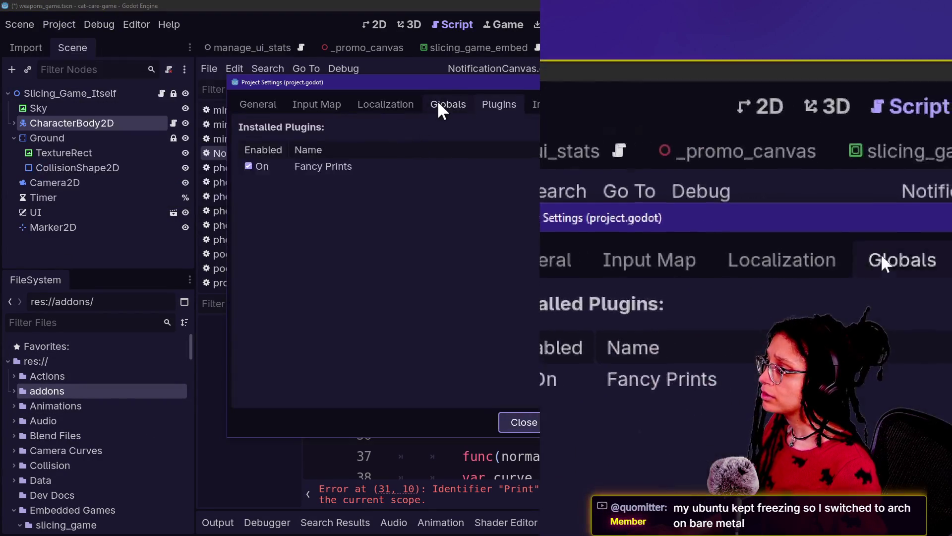
pyautogui.click(439, 103)
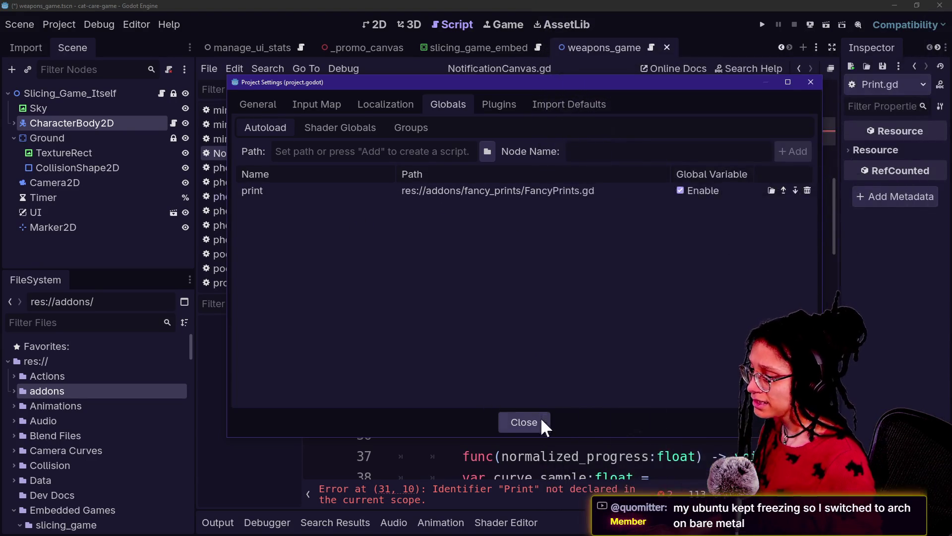
pyautogui.click(524, 421)
# Search the project for the two-line Print.debug_print call (0 matches), then join line 31 onto line 30
pyautogui.moveTo(427, 286)
pyautogui.mouseDown()
pyautogui.moveTo(606, 296)
pyautogui.moveTo(522, 304)
pyautogui.mouseUp()
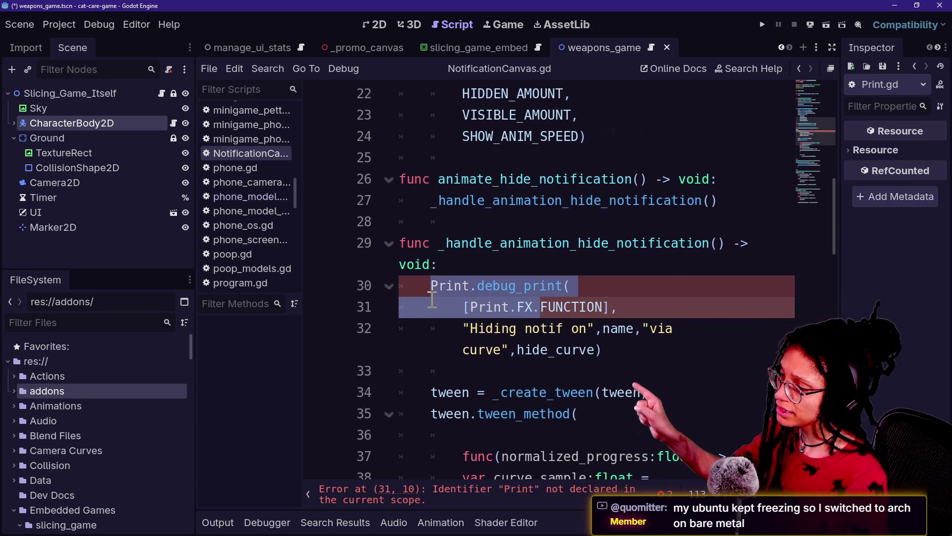
pyautogui.click(486, 307)
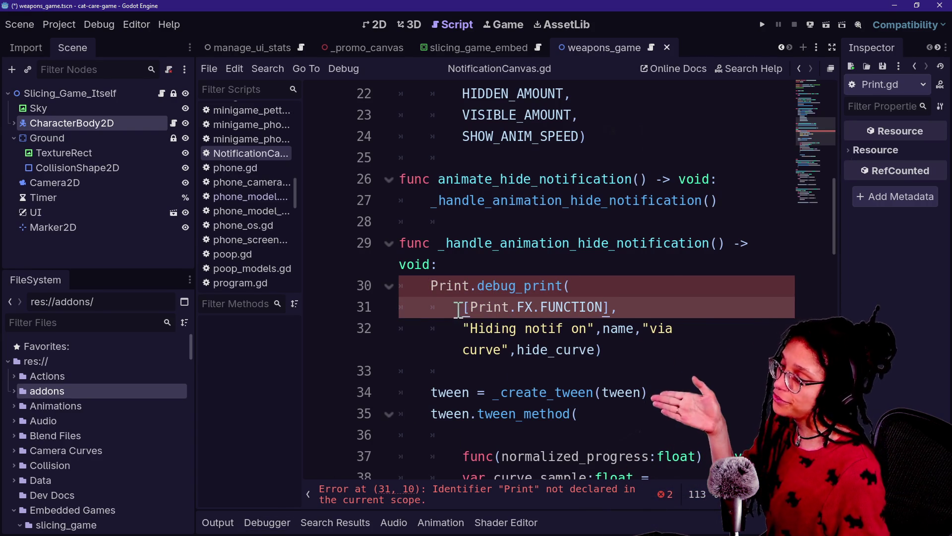
pyautogui.click(572, 307)
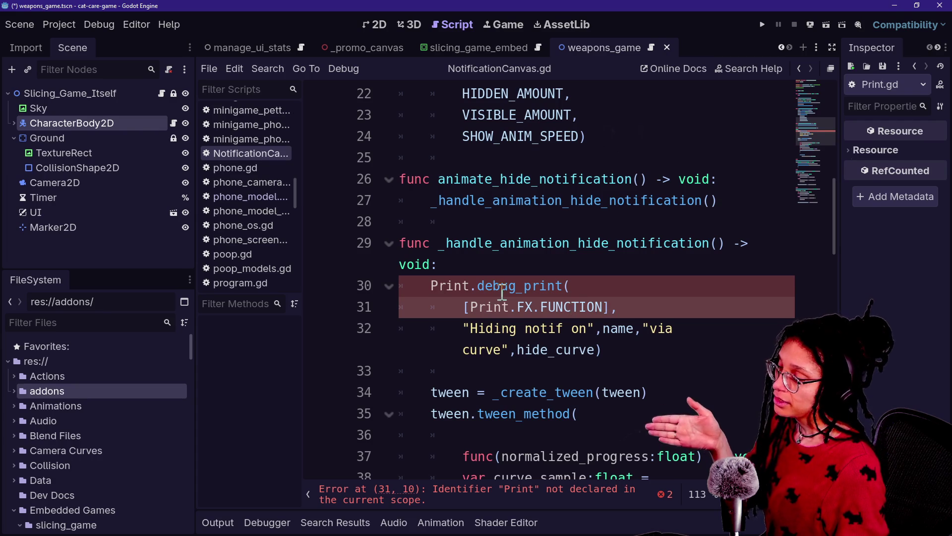
pyautogui.moveTo(425, 286)
pyautogui.mouseDown()
pyautogui.moveTo(548, 307)
pyautogui.moveTo(552, 317)
pyautogui.mouseUp()
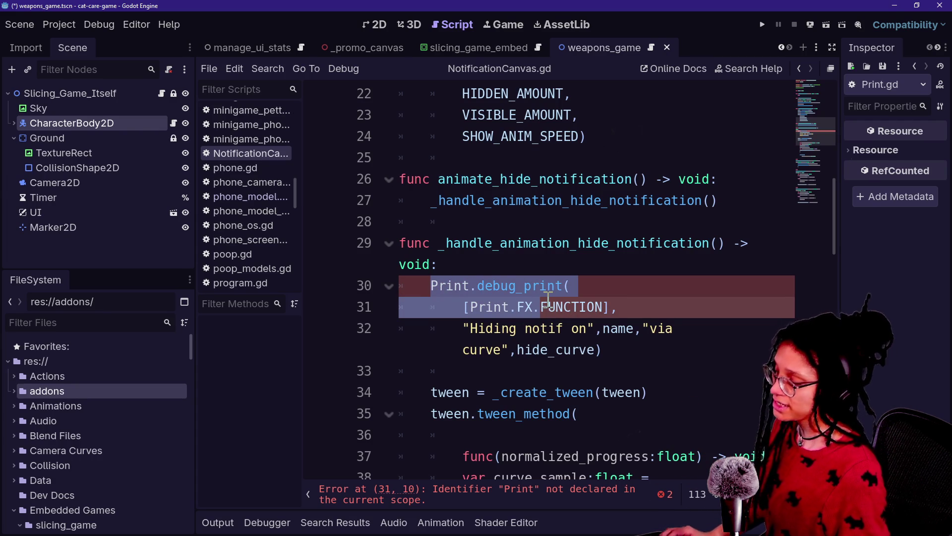
pyautogui.hotkey('ctrl', 'shift', 'f')
pyautogui.press('Escape')
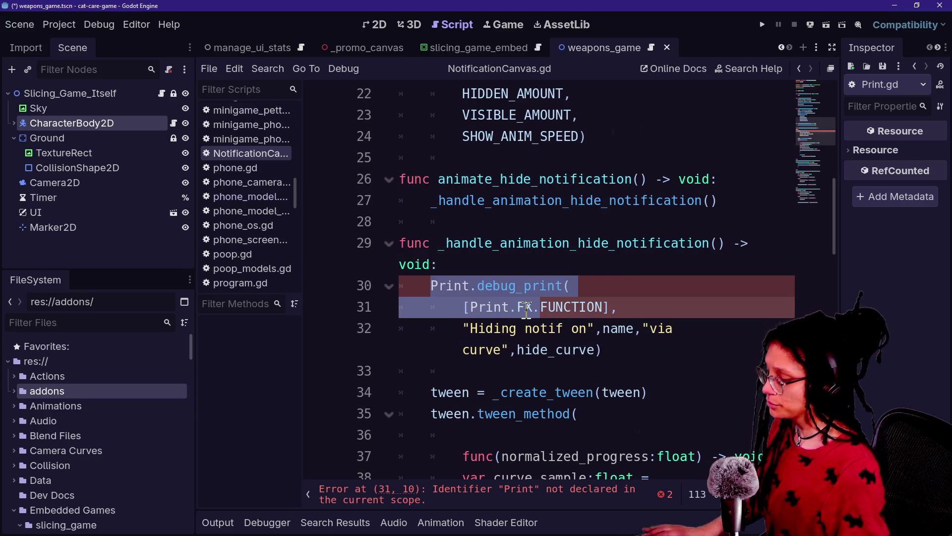
pyautogui.hotkey('ctrl', 'shift', 'r')
pyautogui.click(473, 342)
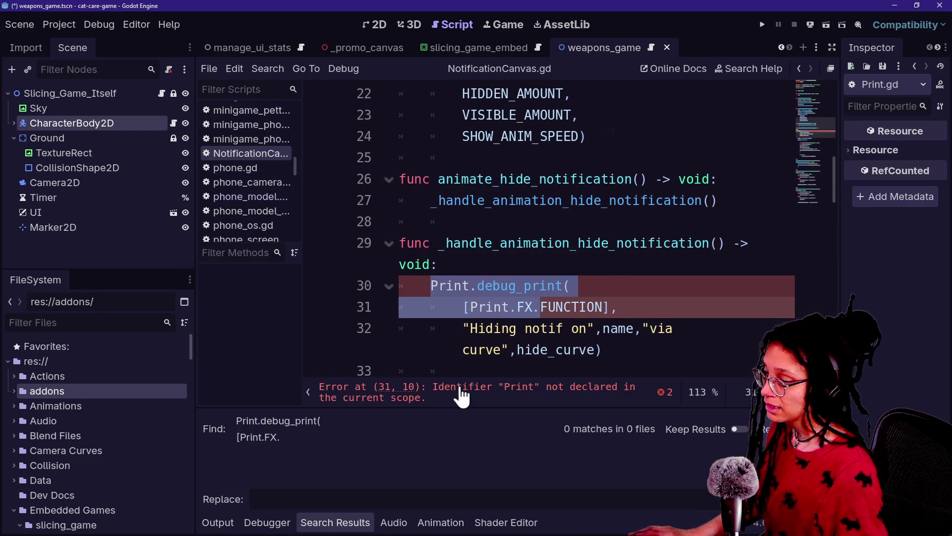
pyautogui.click(463, 307)
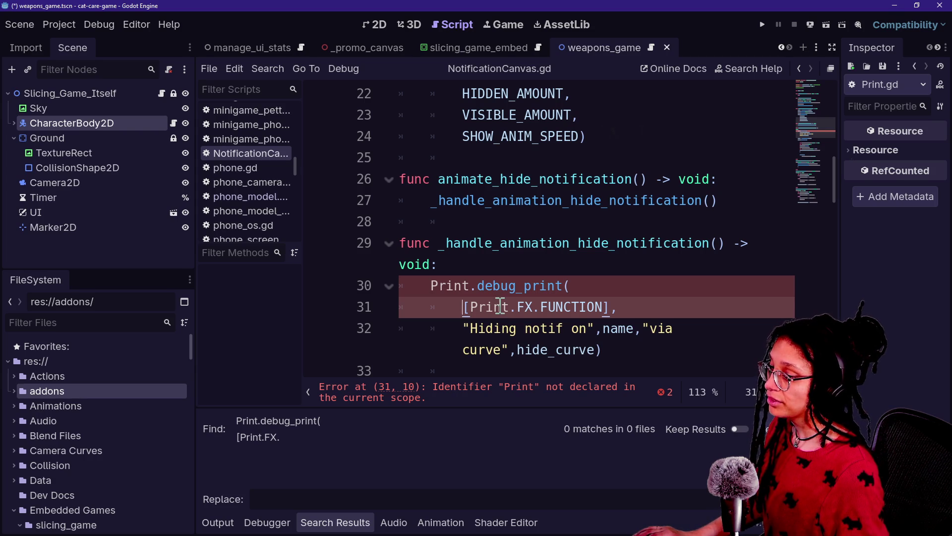
pyautogui.press('BackSpace')
pyautogui.press('BackSpace')
pyautogui.press('BackSpace')
# Find Print.debug_print([Print.FX.FUNCTION] in all scripts (8 matches, 5 files), replacement print.fancy([FFX
pyautogui.moveTo(430, 285); pyautogui.dragTo(717, 278)
pyautogui.hotkey('ctrl', 'shift', 'r')
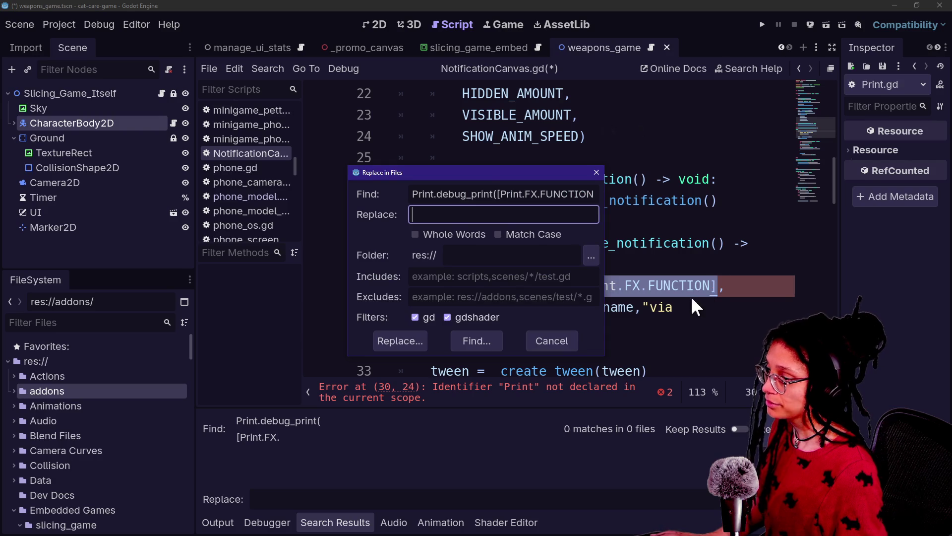
pyautogui.click(415, 341)
pyautogui.moveTo(435, 409)
pyautogui.mouseDown()
pyautogui.moveTo(433, 210)
pyautogui.moveTo(434, 408)
pyautogui.mouseUp()
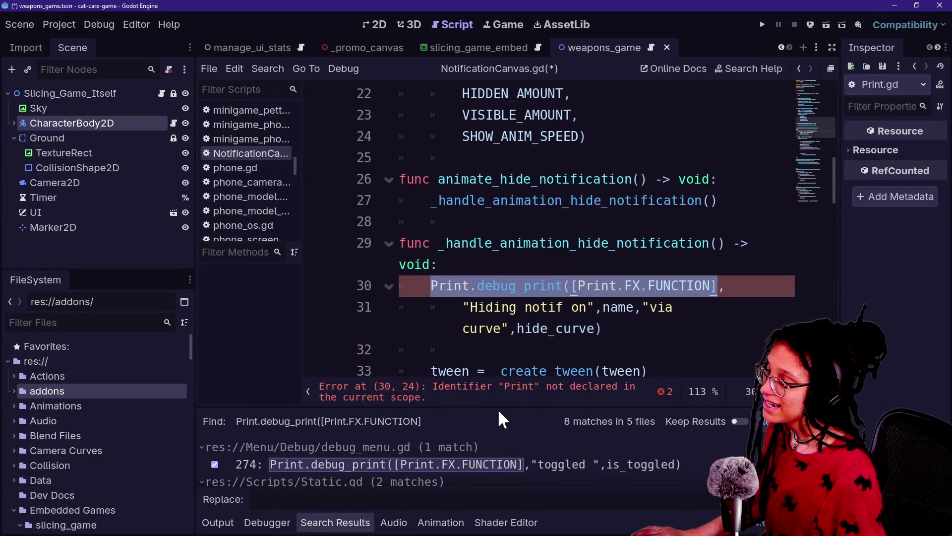
pyautogui.moveTo(495, 408)
pyautogui.mouseDown()
pyautogui.moveTo(501, 192)
pyautogui.moveTo(500, 221)
pyautogui.mouseUp()
pyautogui.write('print')
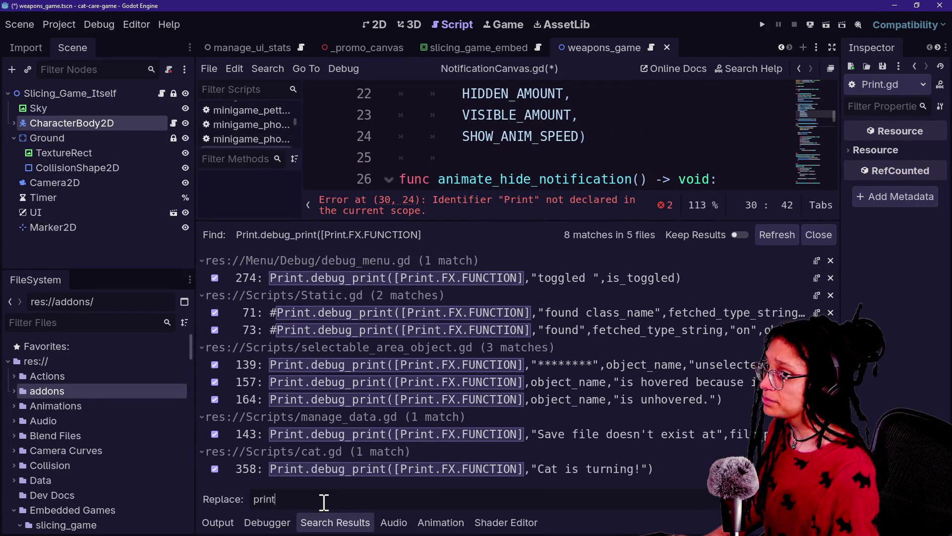
pyautogui.write('.fancy([FFX.')
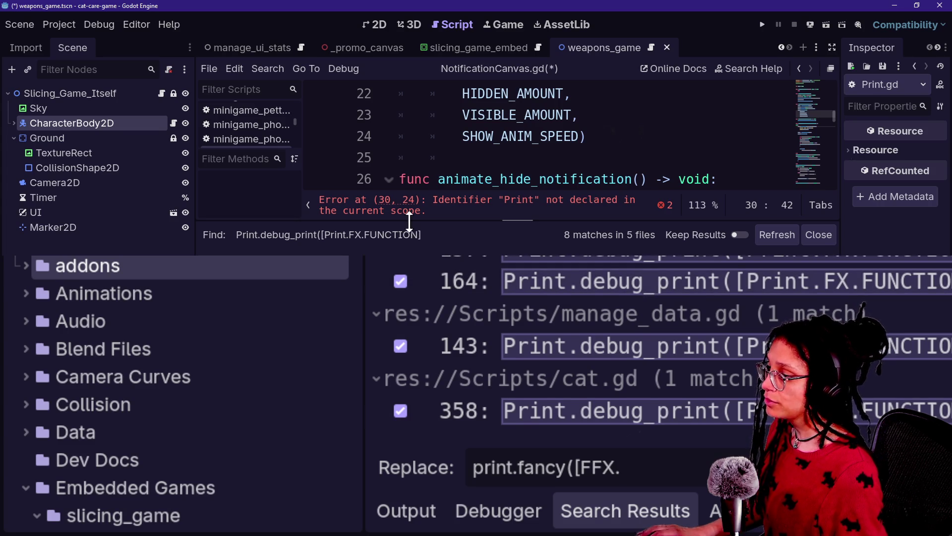
pyautogui.moveTo(409, 222); pyautogui.dragTo(409, 257)
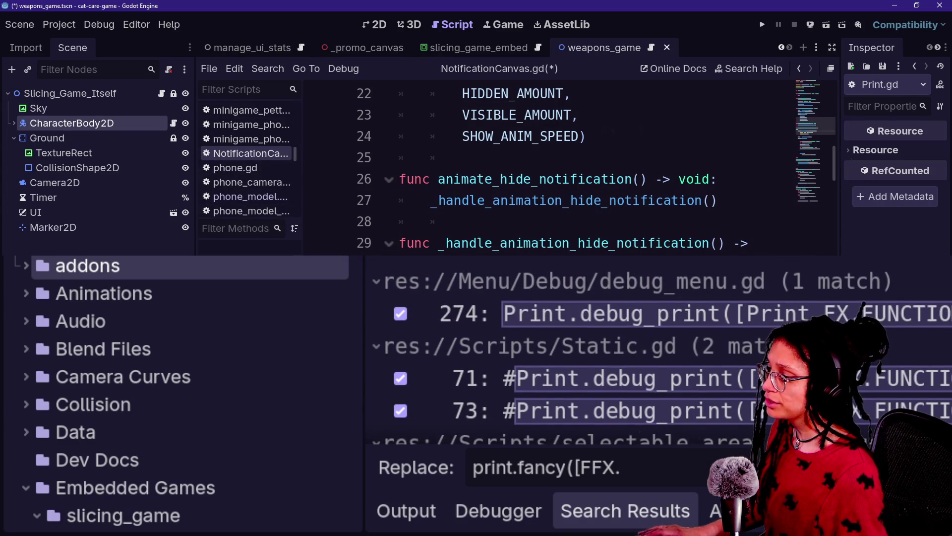
pyautogui.click(676, 466)
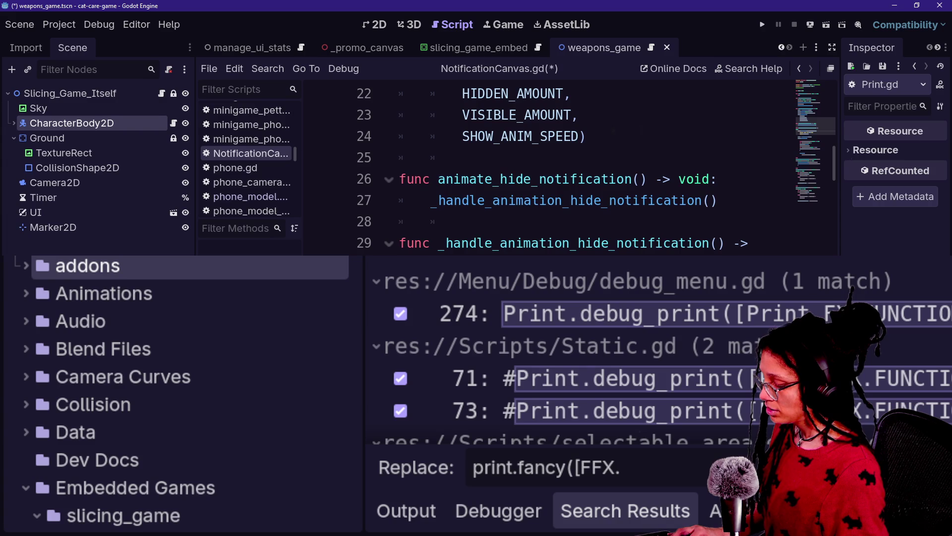
# Broaden the search to Print.debug_print([Print.FX. (43 matches, 16 files) and replace all with print.fancy([FFX
pyautogui.hotkey('ctrl', 'shift', 'r')
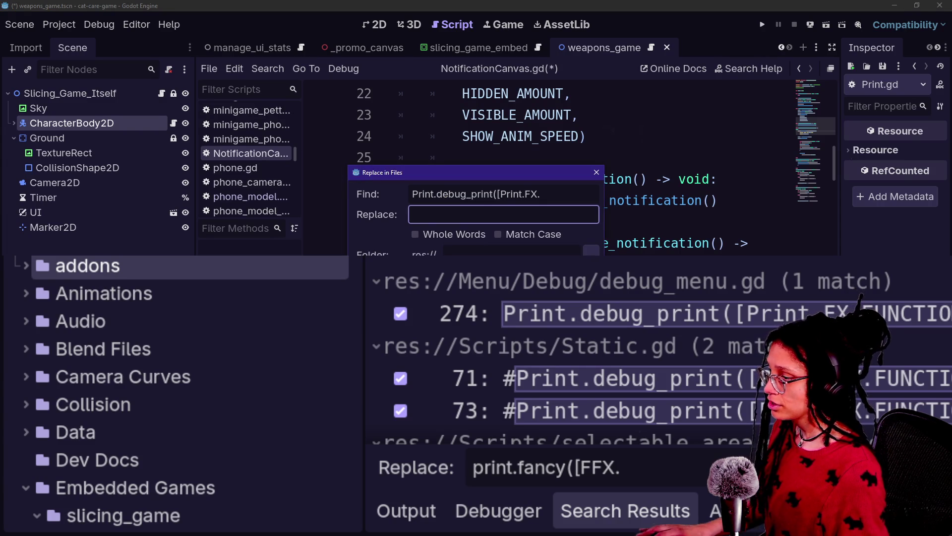
pyautogui.press('Return')
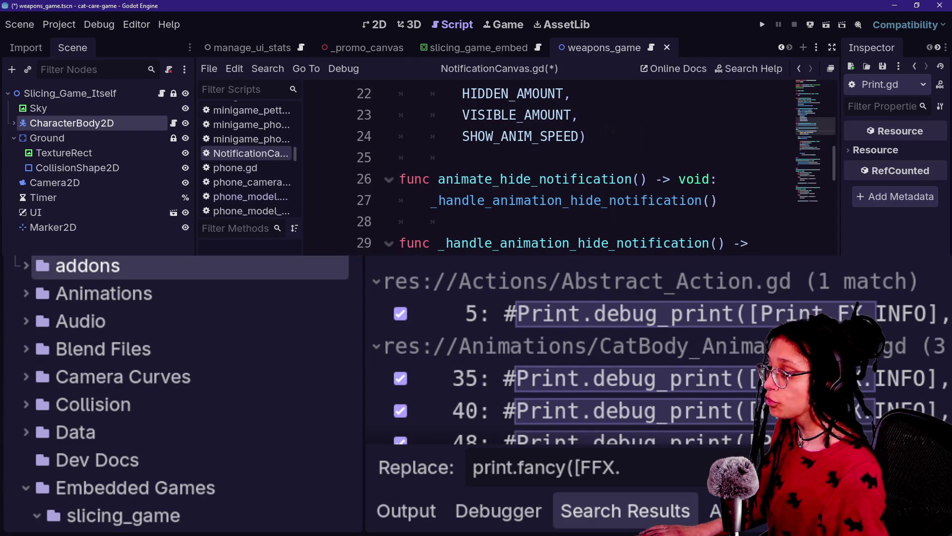
pyautogui.moveTo(411, 262); pyautogui.dragTo(411, 176)
pyautogui.scroll(-5, 516, 233)
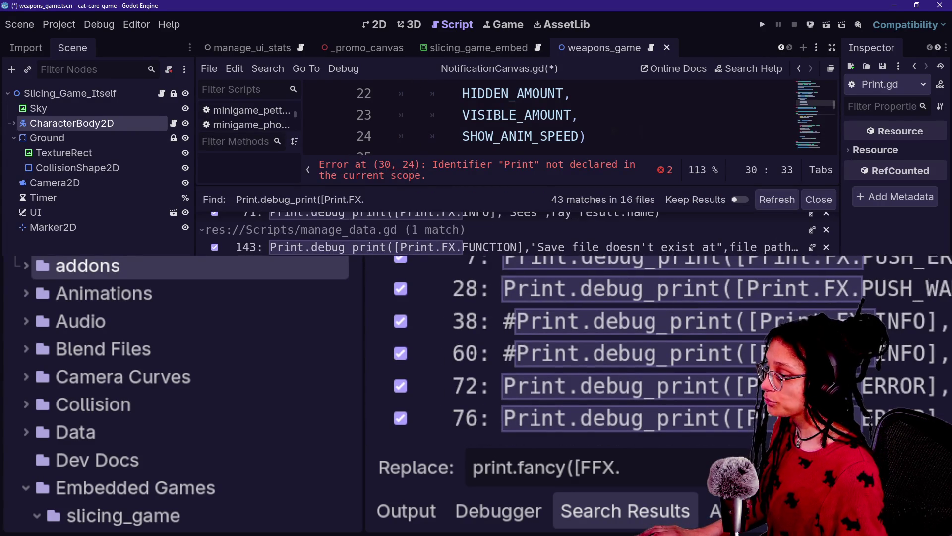
pyautogui.scroll(5, 515, 233)
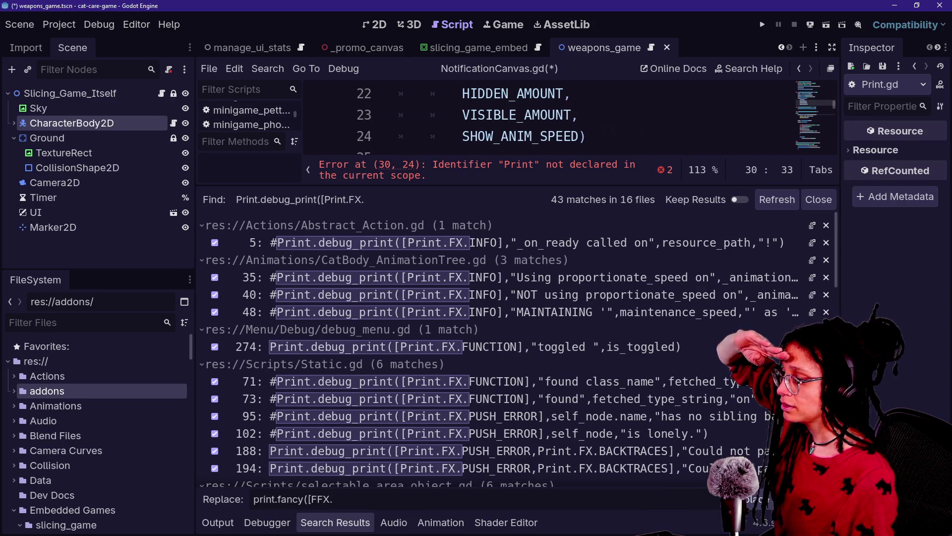
pyautogui.press('Return')
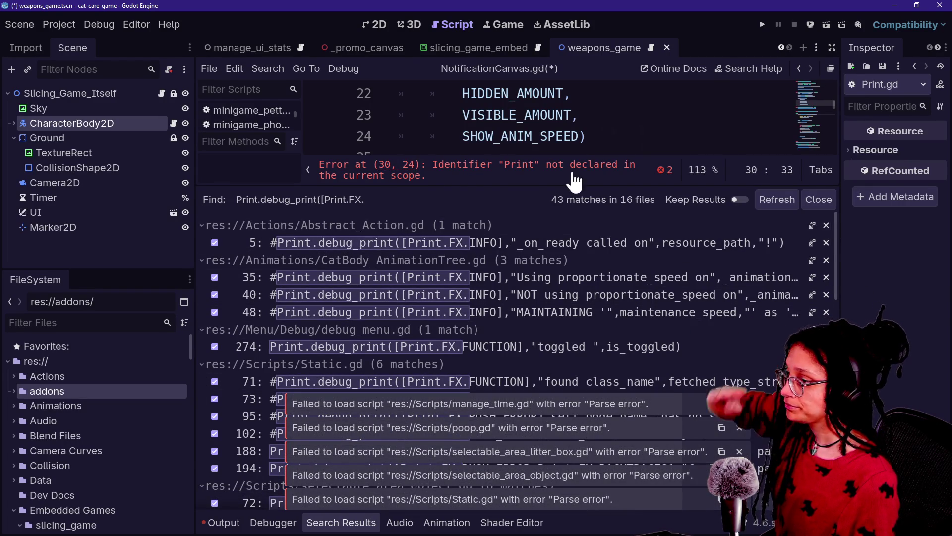
# Close the search results and retype line 30 as print.fancy([FFX.FUNCTION], then save
pyautogui.click(777, 199)
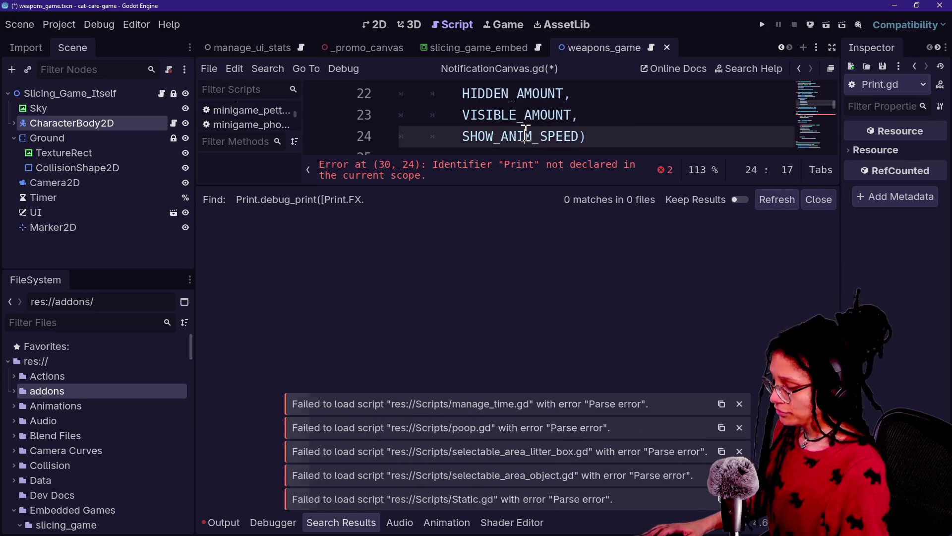
pyautogui.click(819, 200)
pyautogui.click(419, 270)
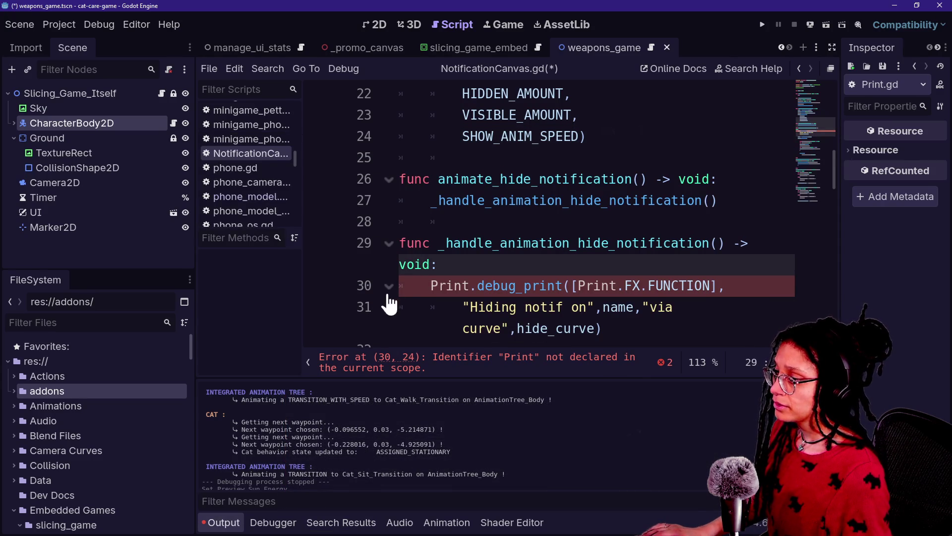
pyautogui.click(428, 287)
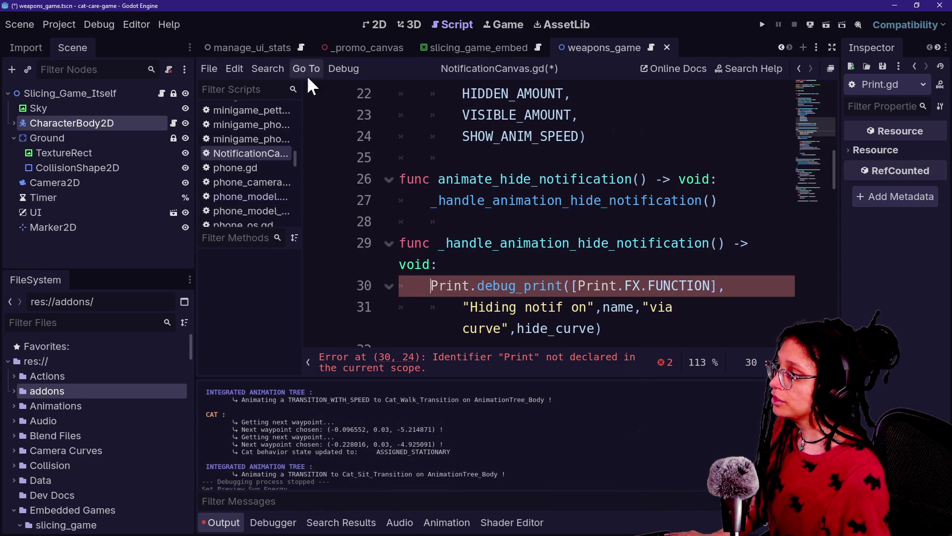
pyautogui.moveTo(430, 286); pyautogui.dragTo(641, 292)
pyautogui.press('BackSpace')
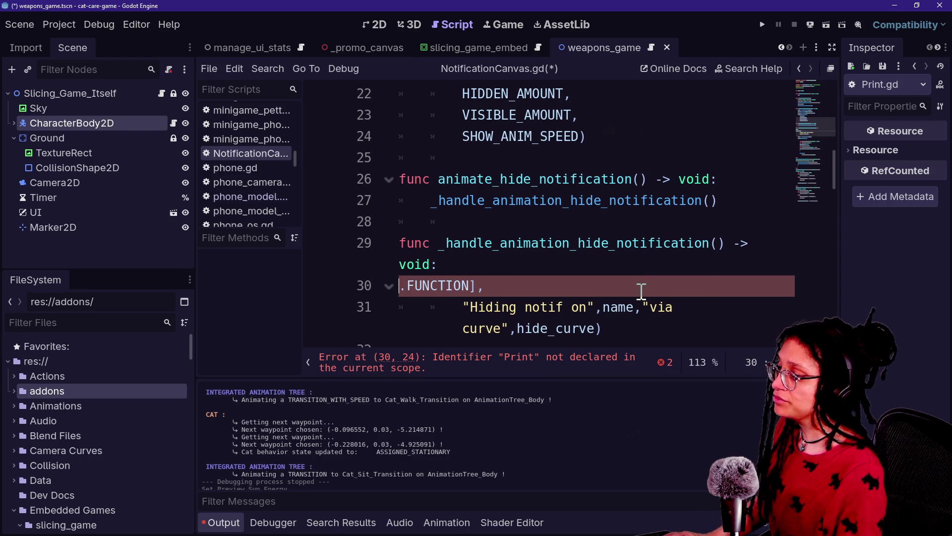
pyautogui.write('print.fancy(')
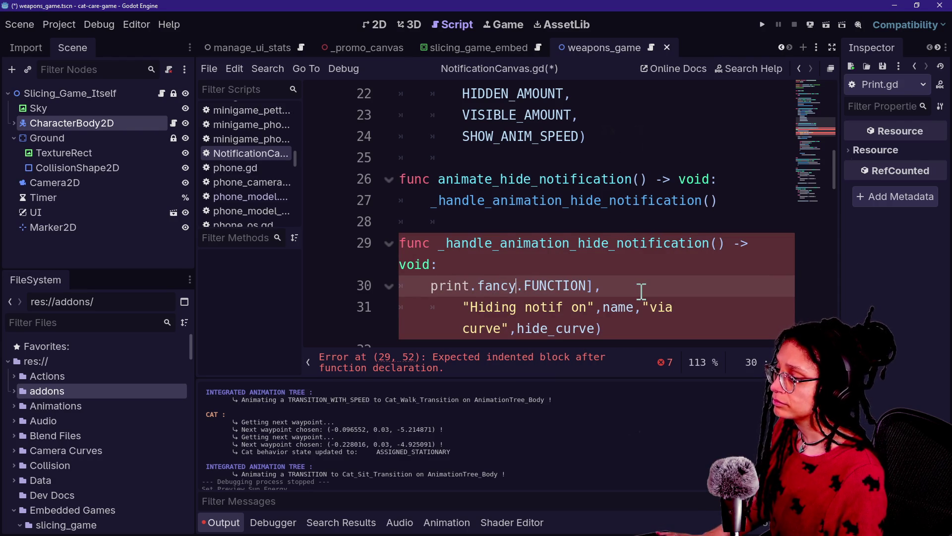
pyautogui.press('Escape')
pyautogui.write('[F')
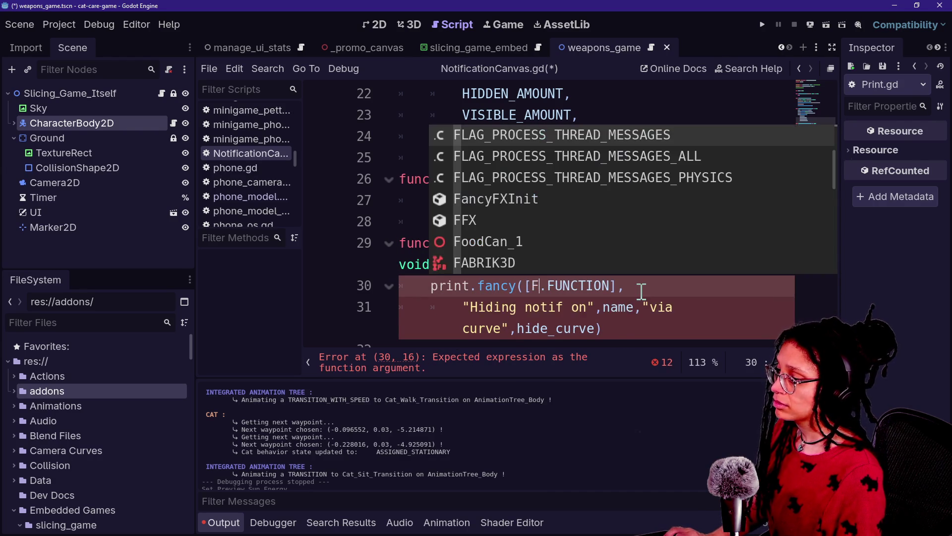
pyautogui.press('BackSpace')
pyautogui.press('Escape')
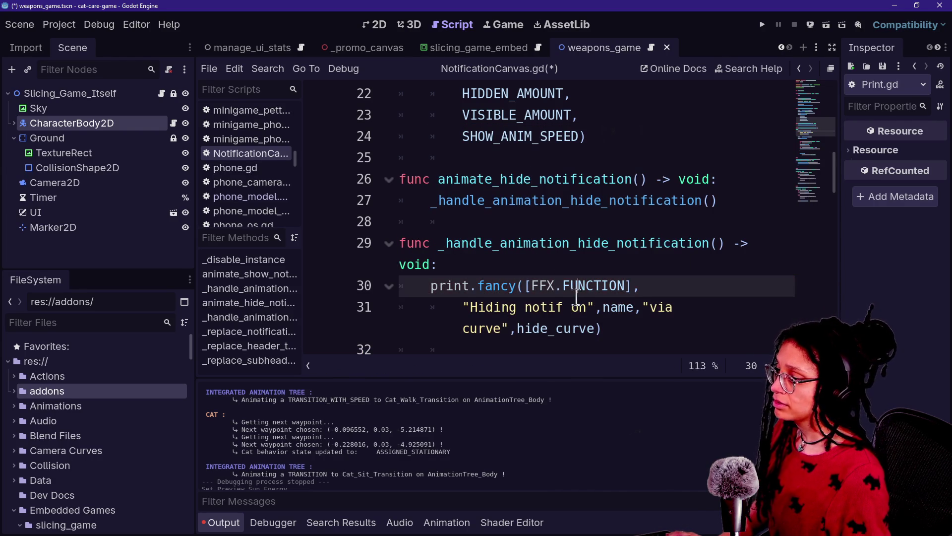
pyautogui.hotkey('ctrl', 's')
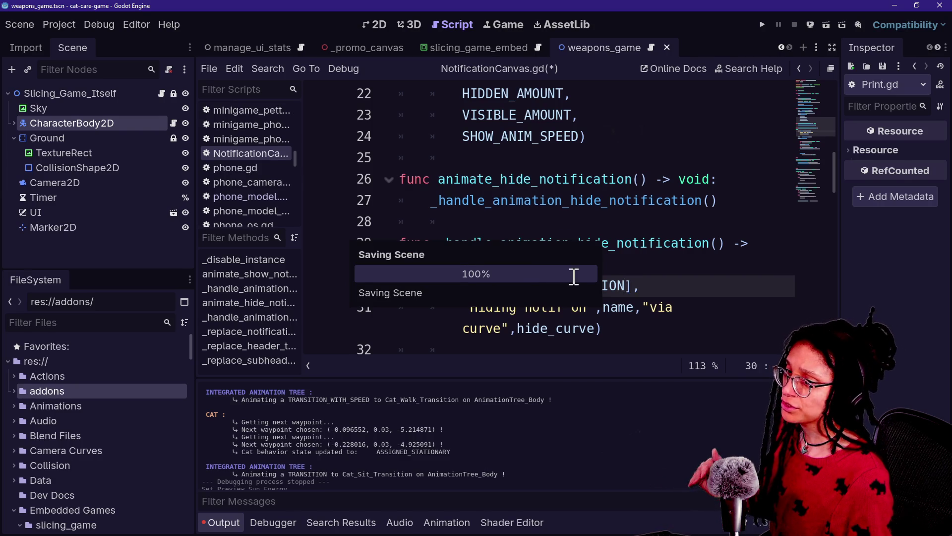
# Browse the FFX autocomplete options, restore FFX.FUNCTION on line 30, and save again
pyautogui.click(609, 221)
pyautogui.click(626, 286)
pyautogui.press('BackSpace')
pyautogui.press('BackSpace')
pyautogui.press('BackSpace')
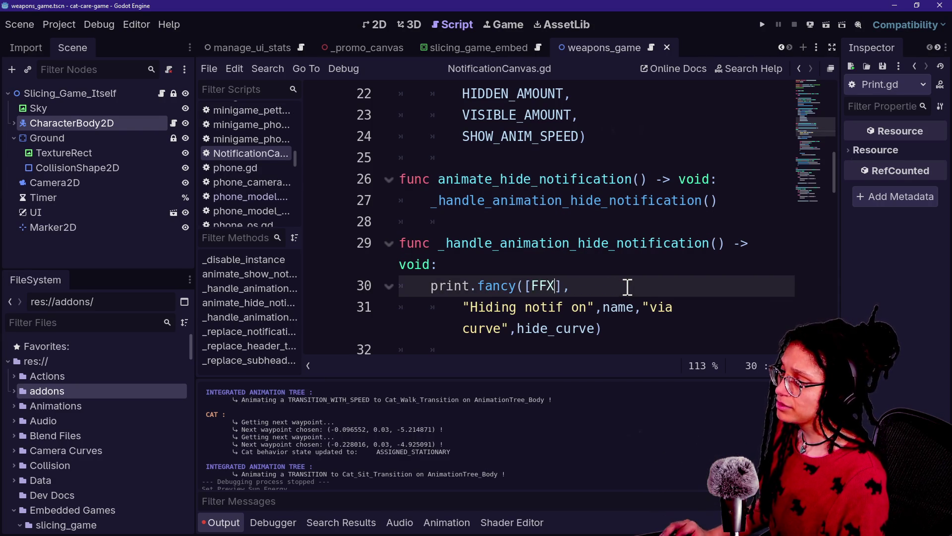
pyautogui.write('.')
pyautogui.press('Down')
pyautogui.press('Down')
pyautogui.press('Down')
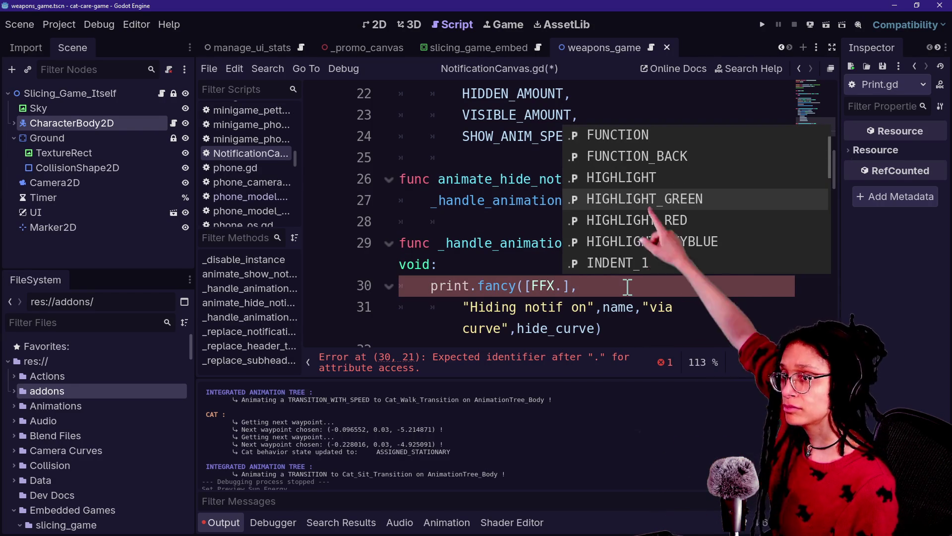
pyautogui.press('Up')
pyautogui.press('Up')
pyautogui.press('Up')
pyautogui.press('Down')
pyautogui.press('Down')
pyautogui.press('Down')
pyautogui.press('Down')
pyautogui.press('Up')
pyautogui.press('Up')
pyautogui.press('Up')
pyautogui.press('Down')
pyautogui.press('Down')
pyautogui.press('Down')
pyautogui.press('Up')
pyautogui.press('Up')
pyautogui.press('Up')
pyautogui.press('Escape')
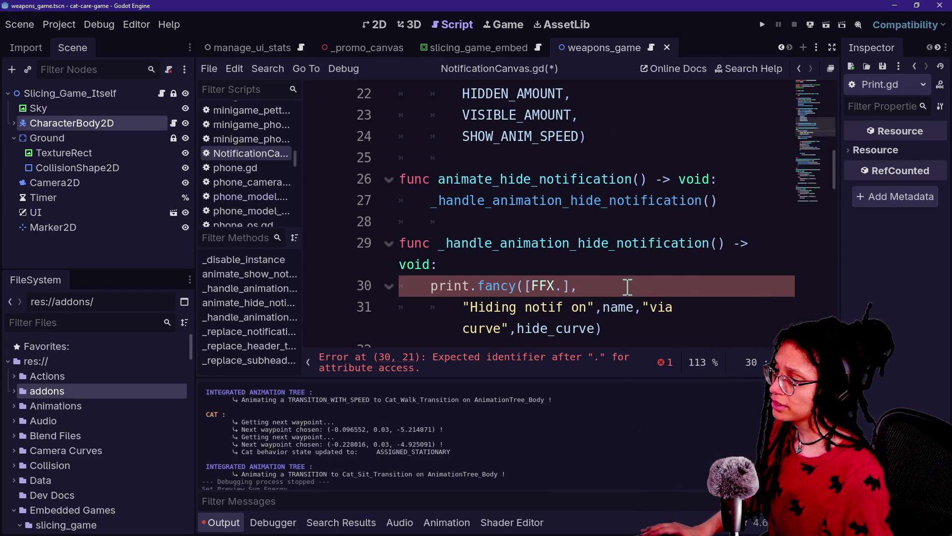
pyautogui.write('FUNCTION')
pyautogui.hotkey('ctrl', 's')
# Highlight the new print.fancy([FFX.FUNCTION] call on line 30
pyautogui.moveTo(641, 267)
pyautogui.mouseDown()
pyautogui.moveTo(526, 288)
pyautogui.moveTo(639, 286)
pyautogui.mouseUp()
pyautogui.click(526, 288)
pyautogui.click(519, 286)
pyautogui.click(476, 223)
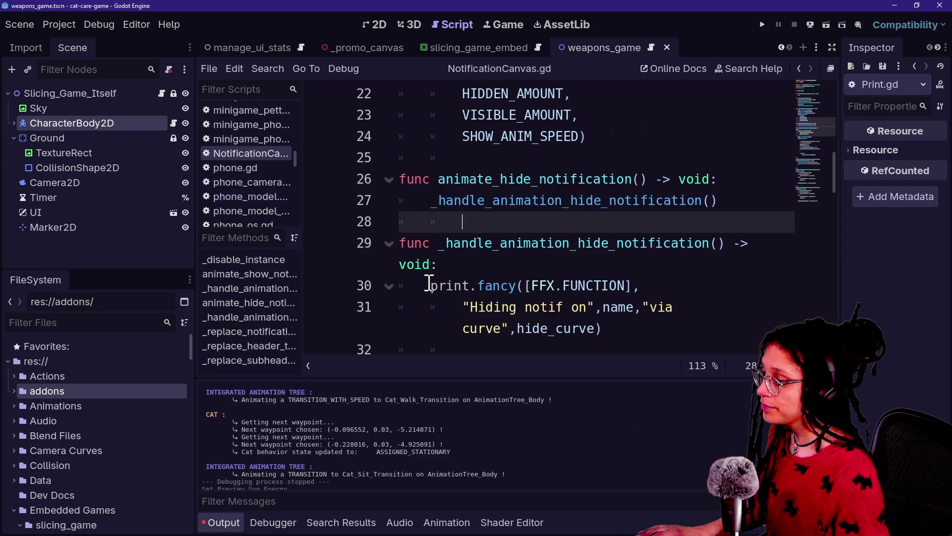
# Replace every print.debug_print across the scripts with print.fancy( and open IntegratedAnimationTree.gd at line 32
pyautogui.click(248, 180)
pyautogui.hotkey('ctrl', 'shift', 'f')
pyautogui.write('p')
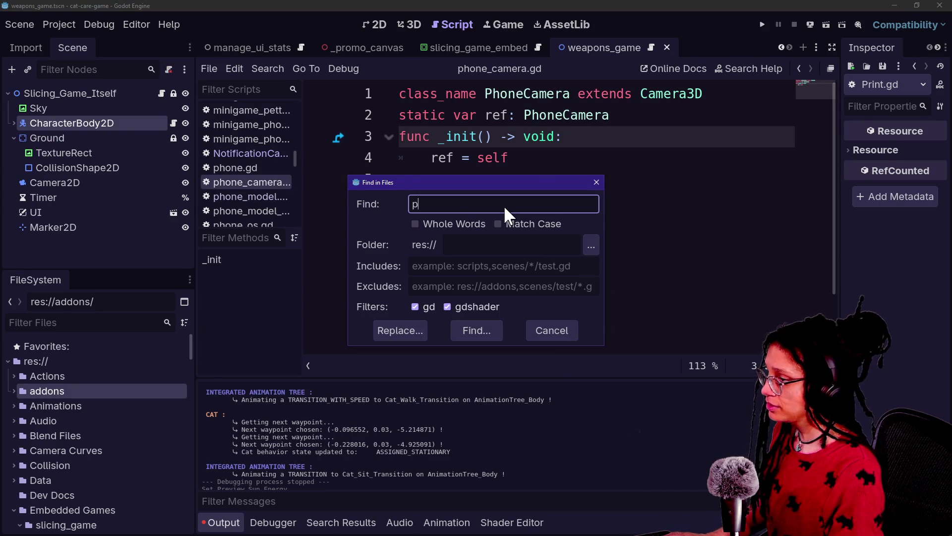
pyautogui.write('rint.debug_print')
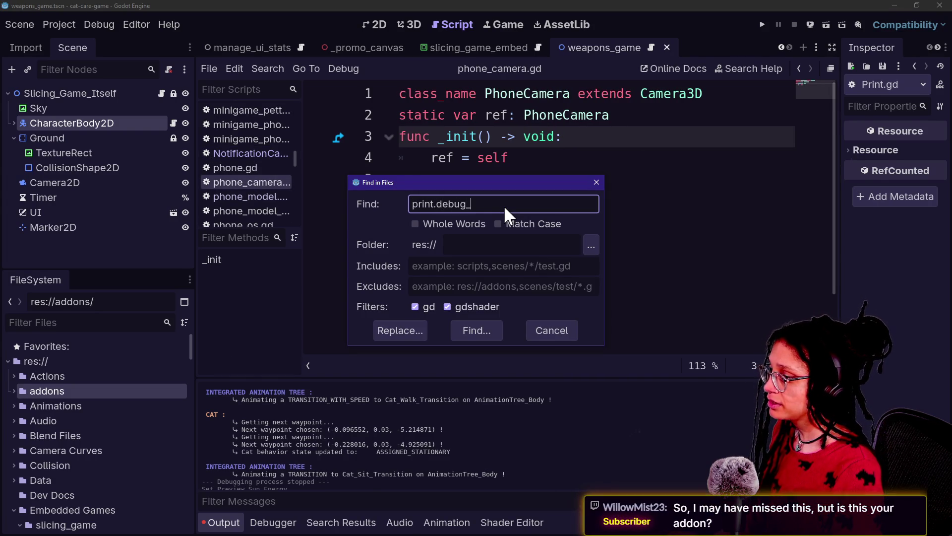
pyautogui.press('Return')
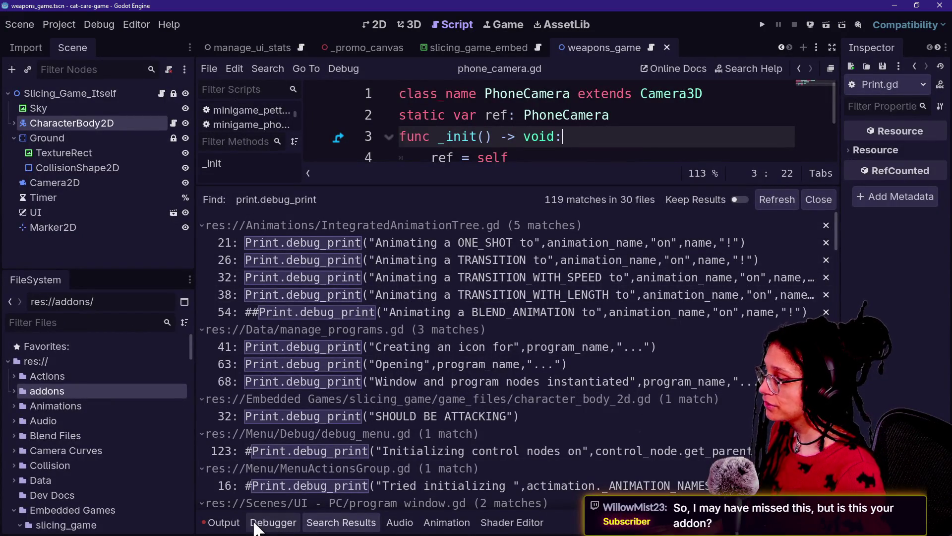
pyautogui.hotkey('ctrl', 'shift', 'r')
pyautogui.press('Return')
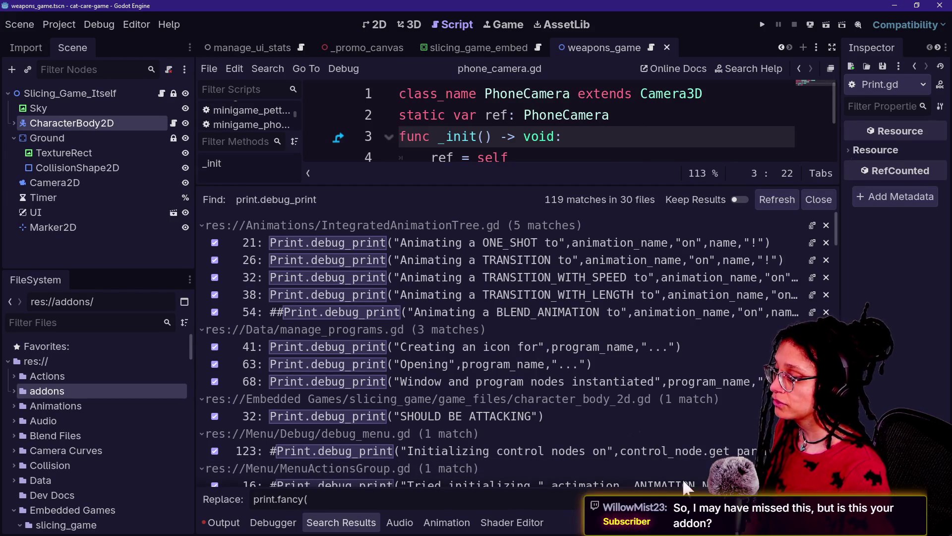
pyautogui.click(596, 497)
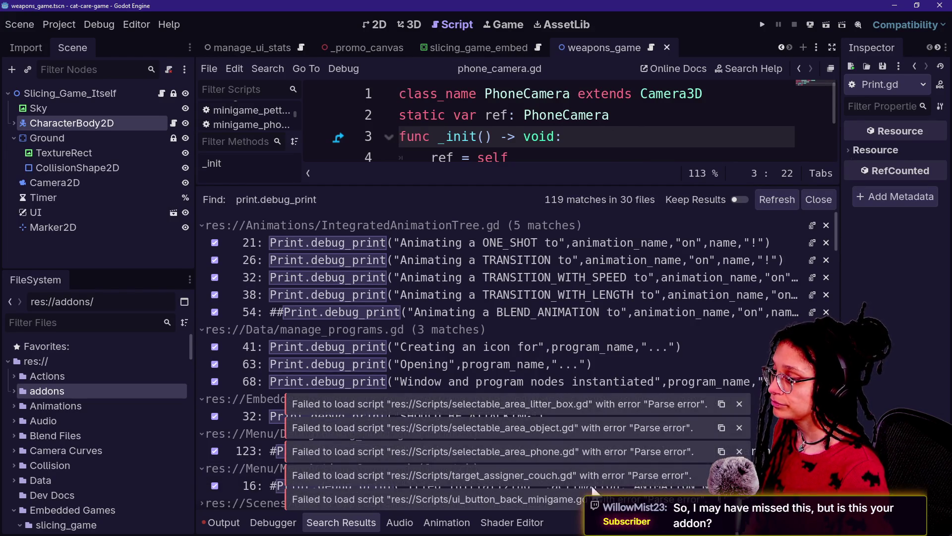
pyautogui.click(367, 279)
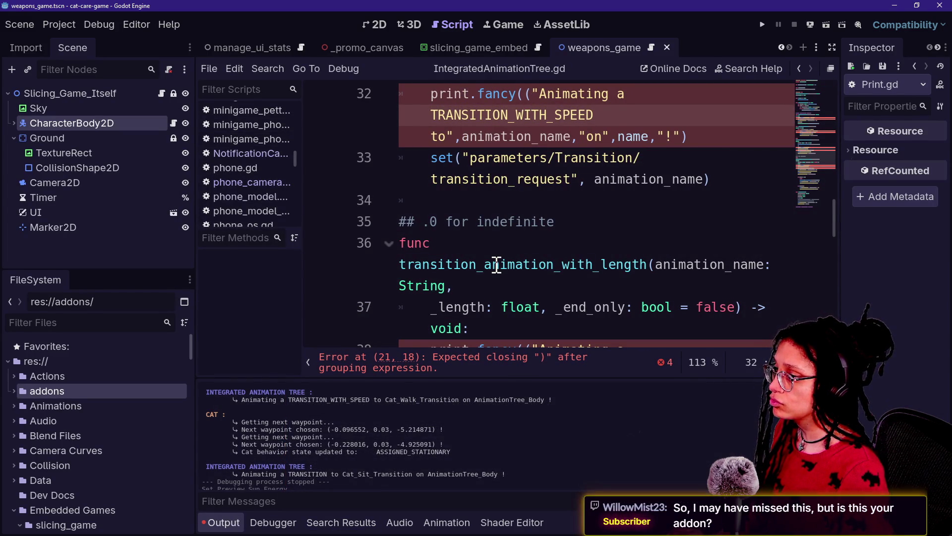
# Replace print.fancy(( with print.fancy( project-wide (119 matches, 30 files) and bring back the Output log
pyautogui.scroll(2, 505, 182)
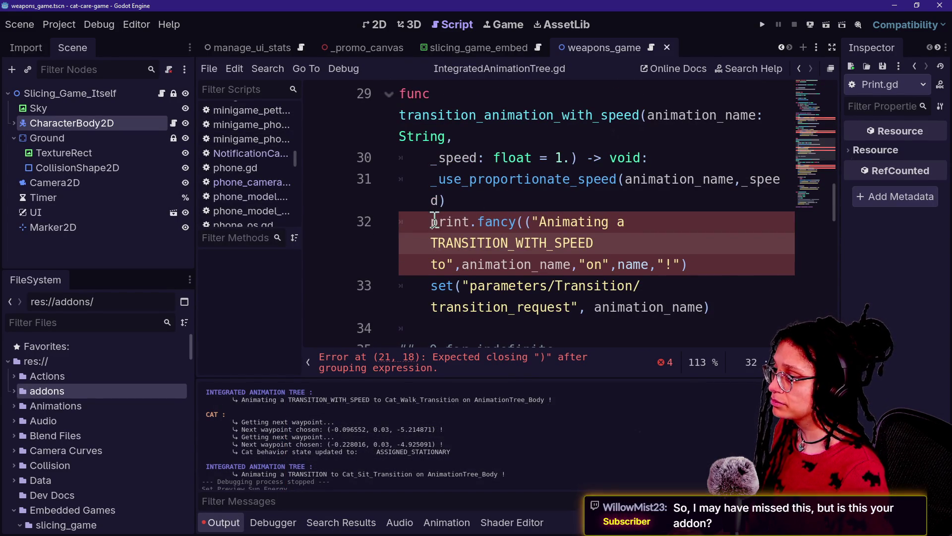
pyautogui.moveTo(430, 221); pyautogui.dragTo(527, 220)
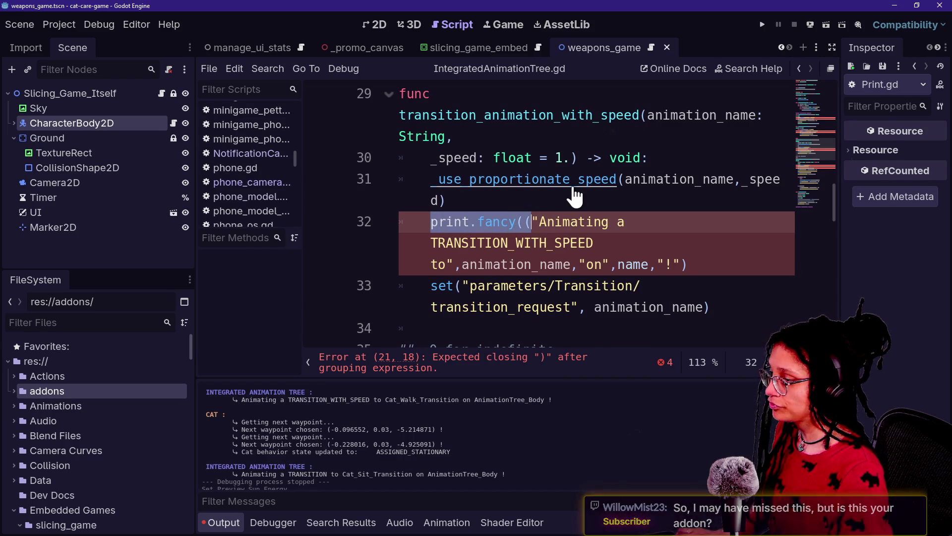
pyautogui.hotkey('ctrl', 'shift', 'r')
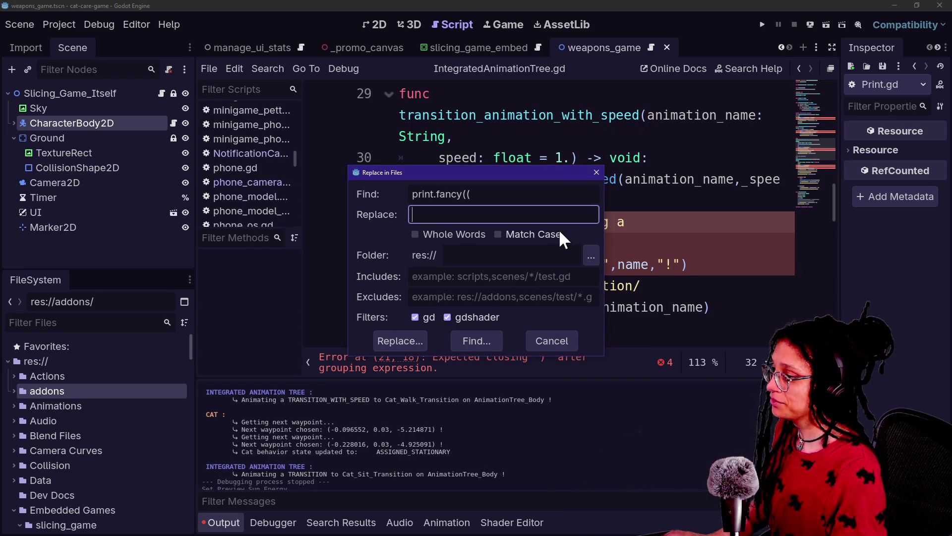
pyautogui.write('print.fancy(')
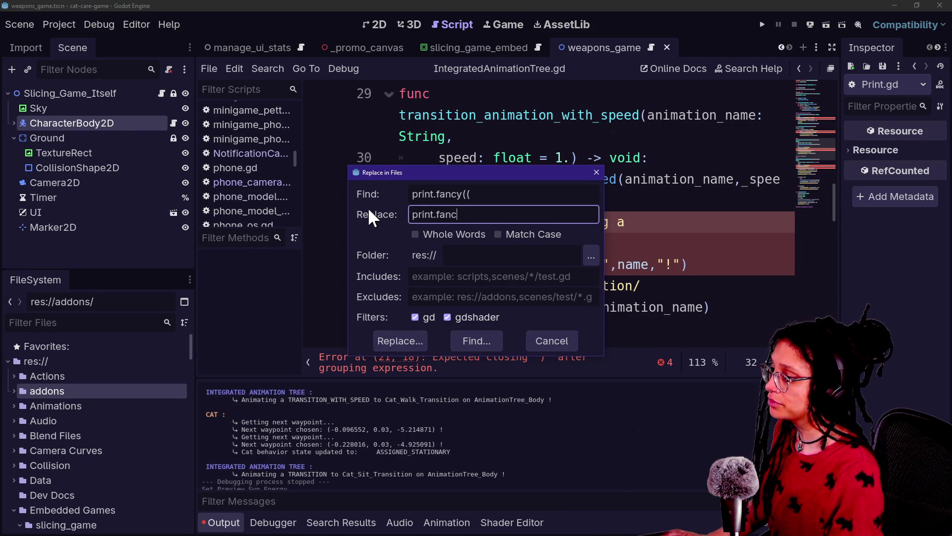
pyautogui.click(395, 347)
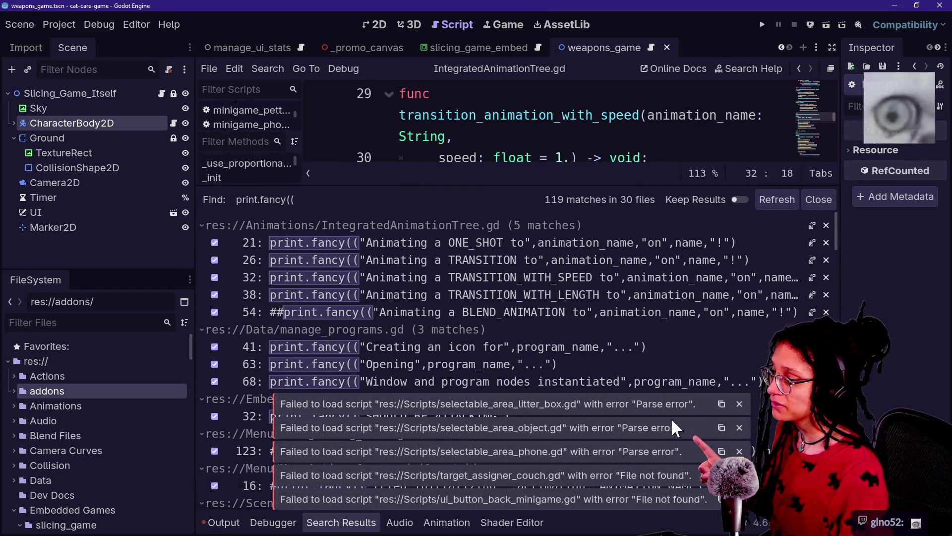
pyautogui.click(710, 139)
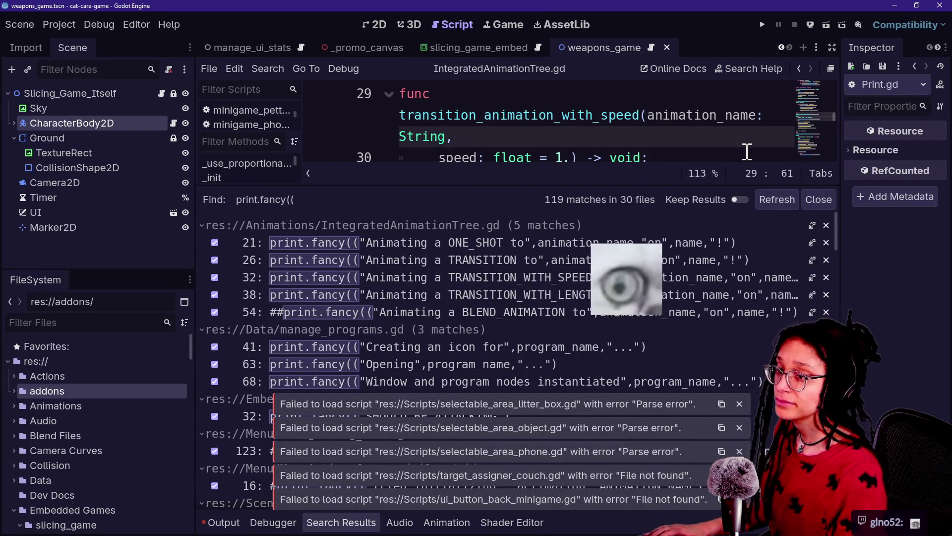
pyautogui.hotkey('alt', 'o')
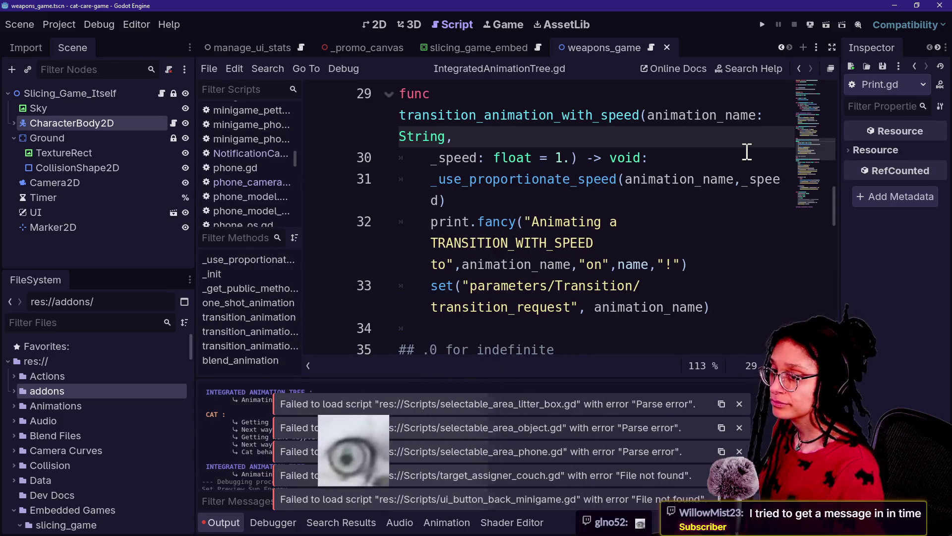
pyautogui.click(635, 180)
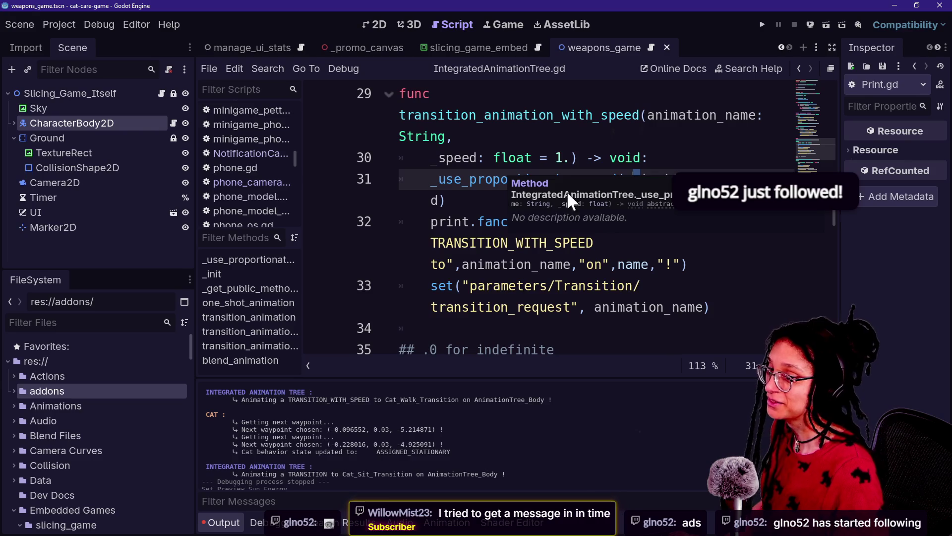
# Run the game to test the fixes and search the couch script for print calls
pyautogui.click(552, 144)
pyautogui.click(558, 268)
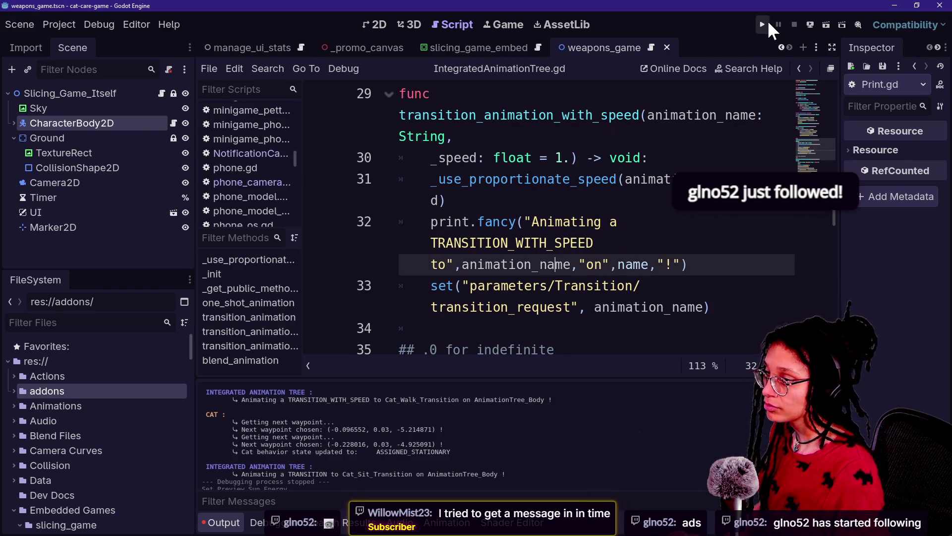
pyautogui.click(768, 24)
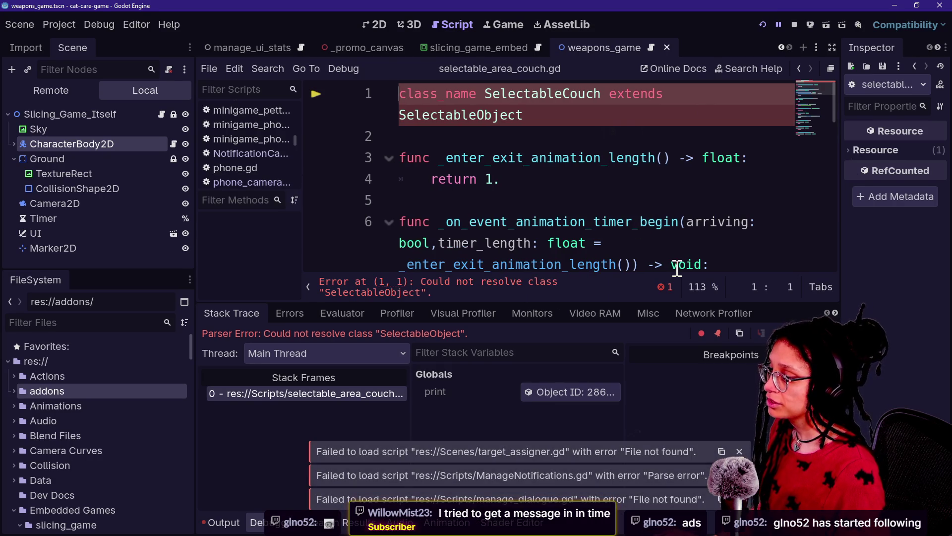
pyautogui.scroll(-2, 677, 268)
pyautogui.scroll(-6, 677, 268)
pyautogui.hotkey('ctrl', 'f')
pyautogui.write('print.')
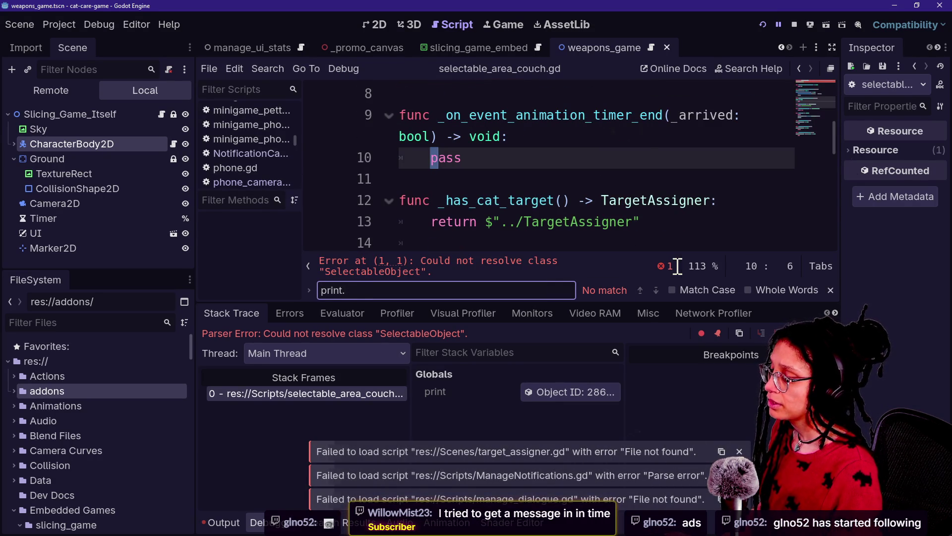
pyautogui.press('BackSpace')
pyautogui.press('BackSpace')
pyautogui.press('BackSpace')
pyautogui.scroll(4, 630, 158)
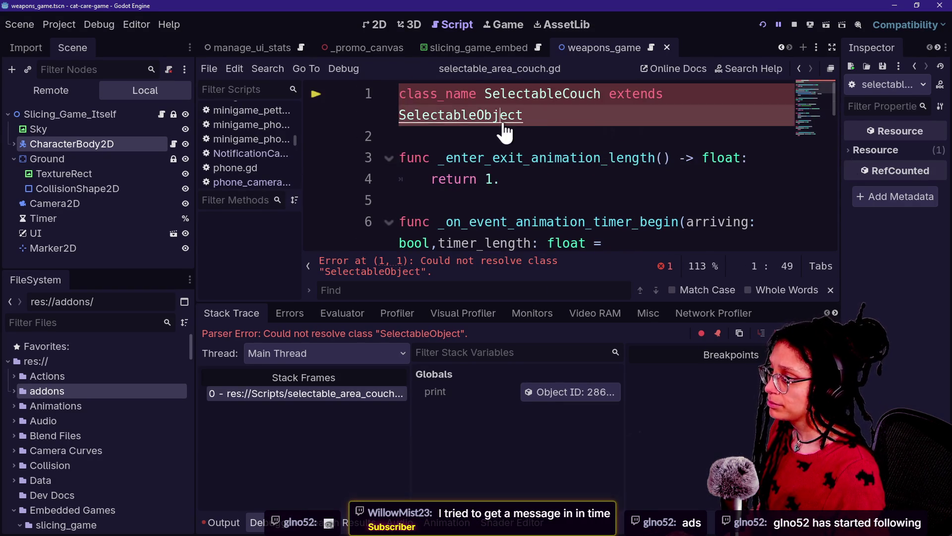
# Locate the undeclared Print on line 57 of selectable_area_object.gd and start a project-wide replace of Print.FX
pyautogui.keyDown('ctrl'); pyautogui.click(467, 119); pyautogui.keyUp('ctrl')
pyautogui.hotkey('ctrl', 'f')
pyautogui.write('print')
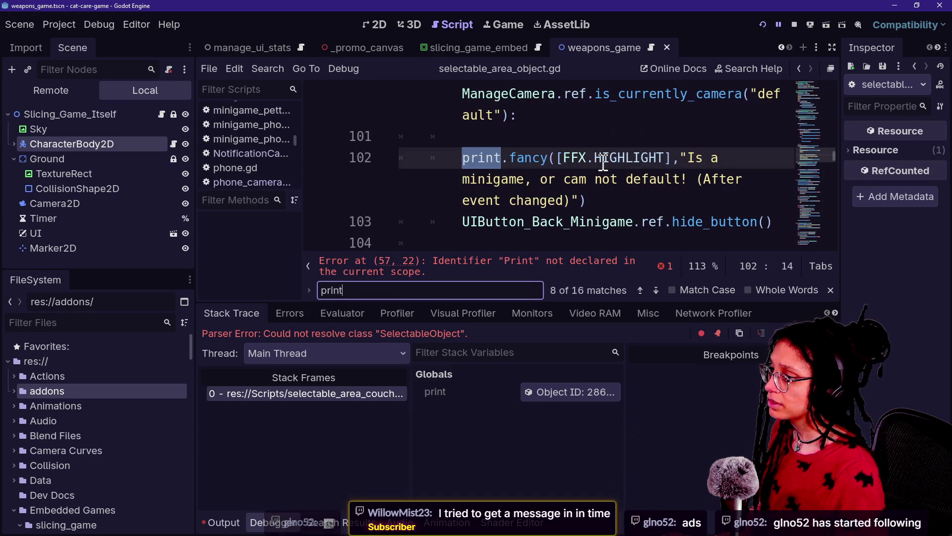
pyautogui.scroll(-15, 640, 178)
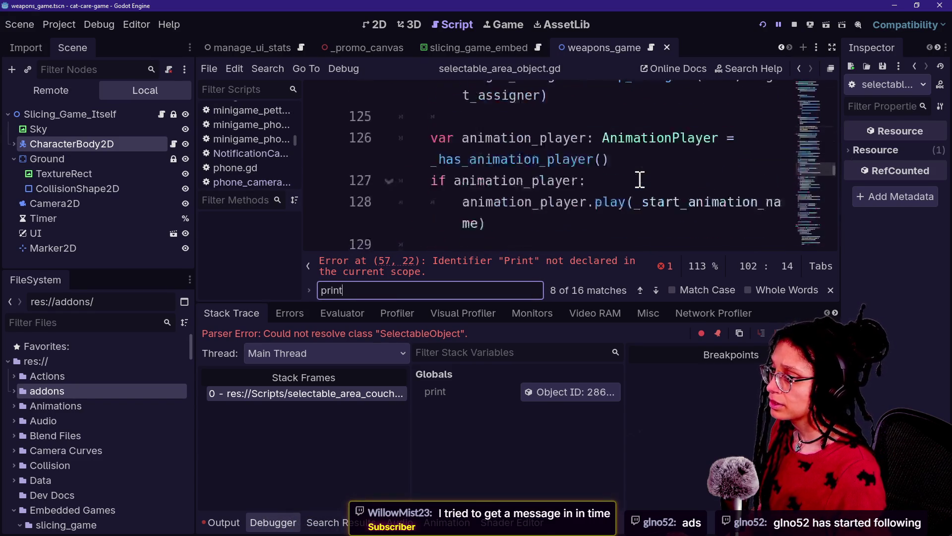
pyautogui.click(570, 263)
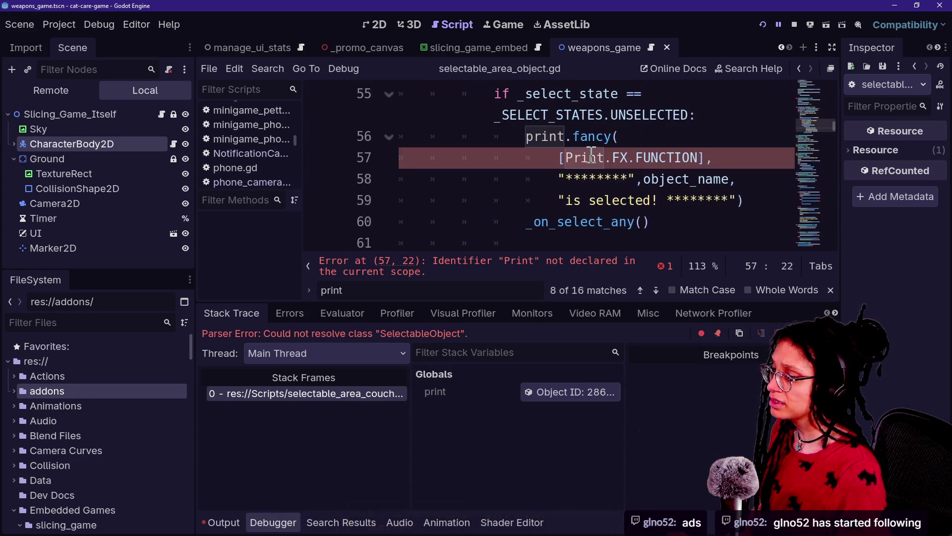
pyautogui.click(583, 180)
pyautogui.doubleClick(571, 157)
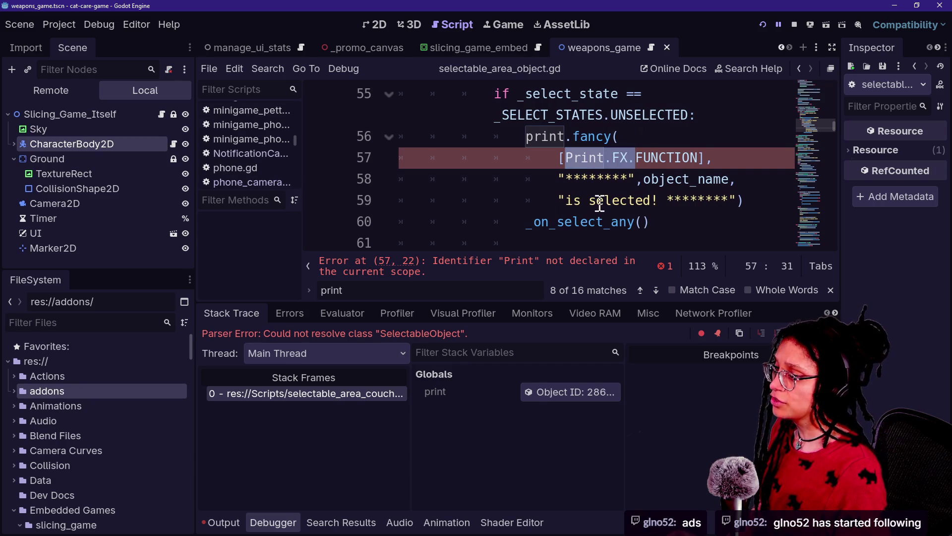
pyautogui.hotkey('ctrl', 'shift', 'r')
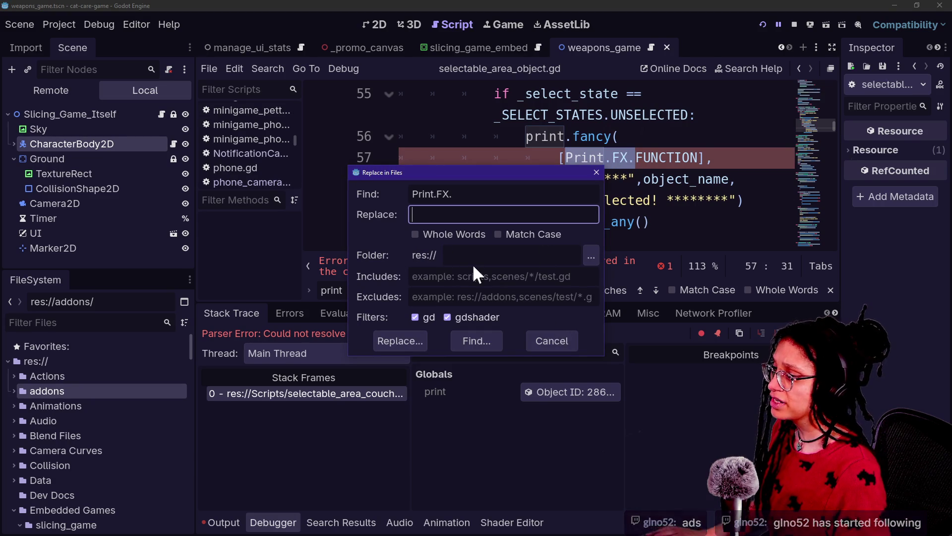
# Replace every Print.FX. match (12 in 6 files) with FFX. and relaunch the game
pyautogui.write('FFX.')
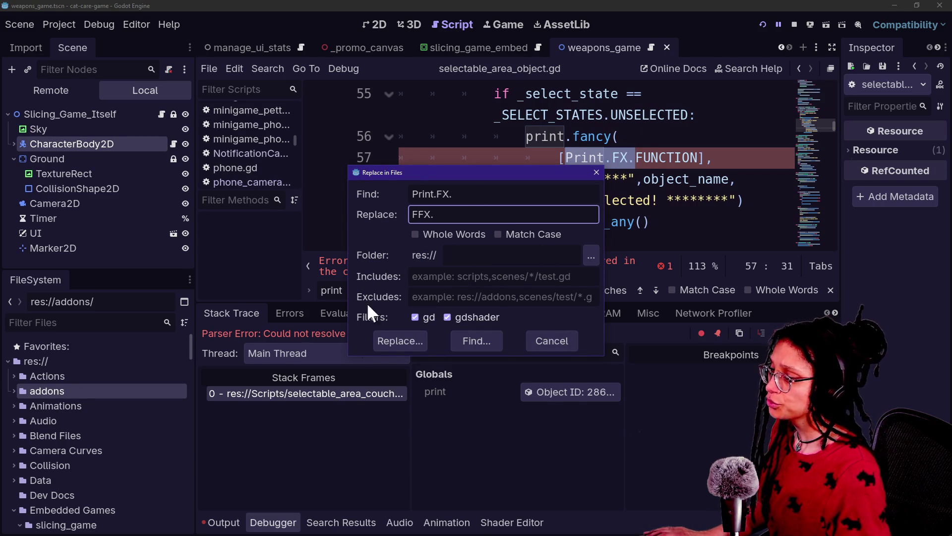
pyautogui.click(415, 341)
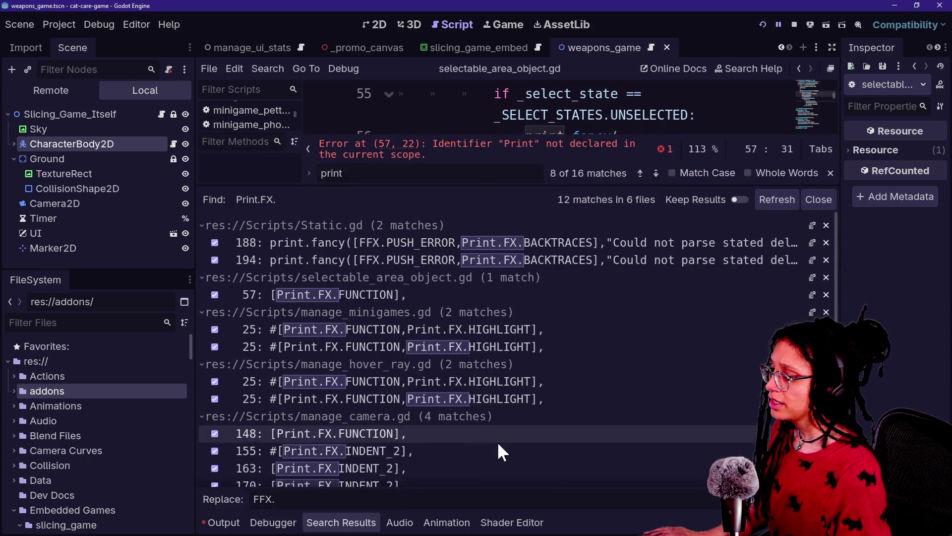
pyautogui.click(751, 504)
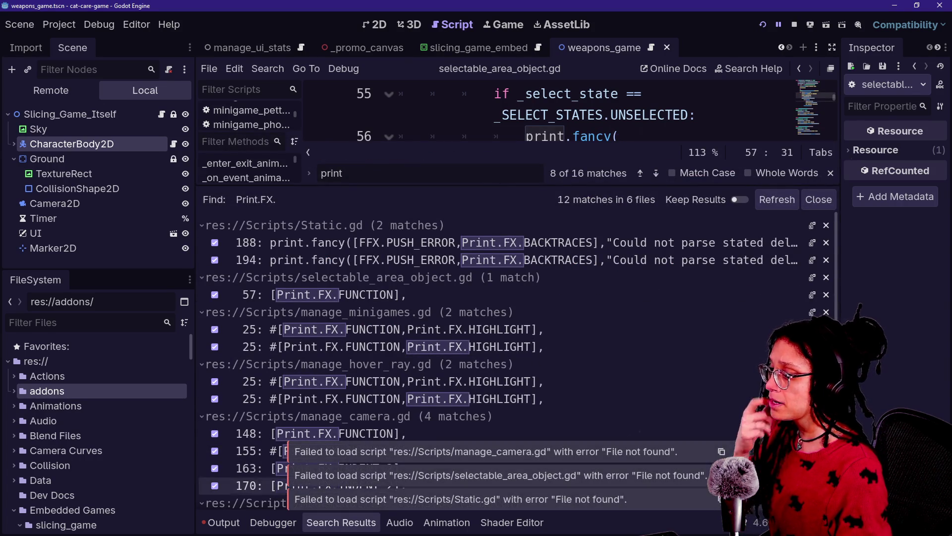
pyautogui.click(687, 94)
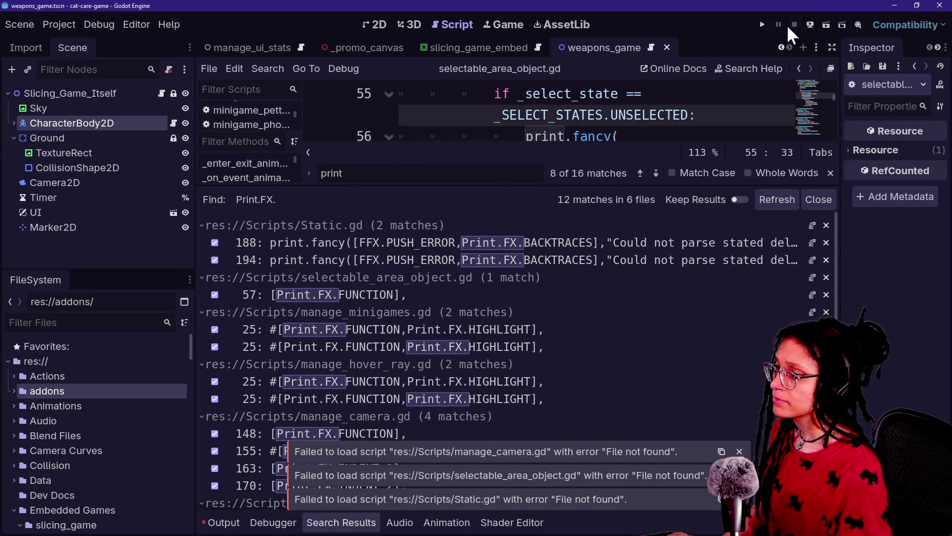
pyautogui.click(762, 23)
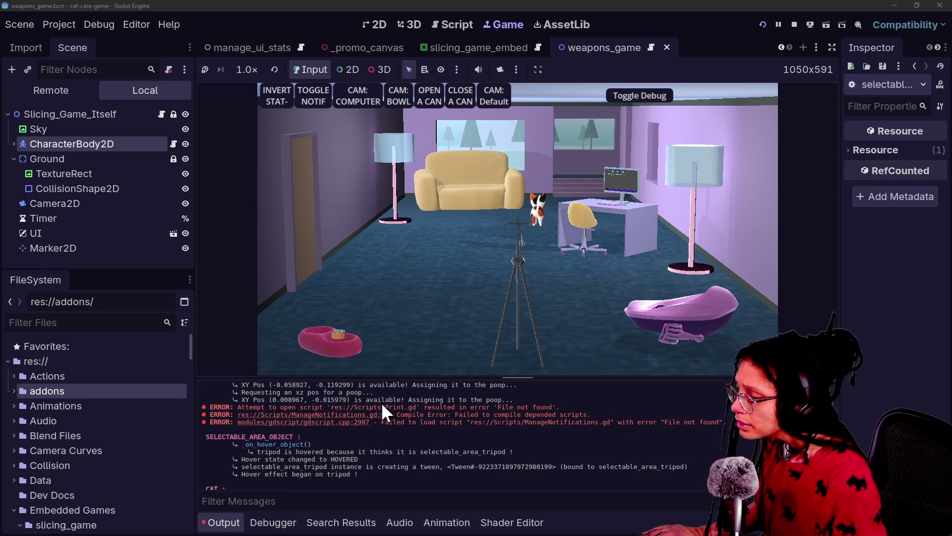
# Open ManageNotifications.gd from its compile error and search it for 'print' calls
pyautogui.moveTo(356, 407); pyautogui.dragTo(402, 407)
pyautogui.click(426, 407)
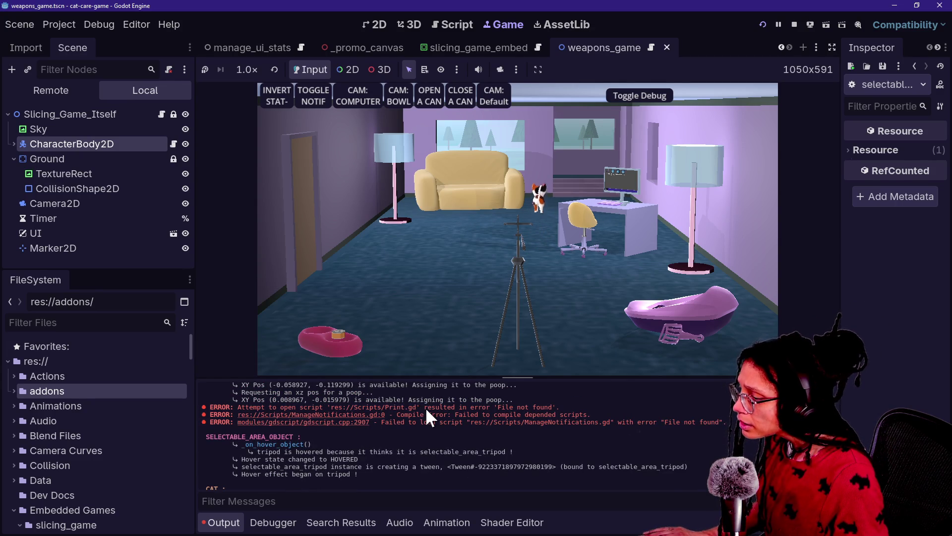
pyautogui.click(347, 422)
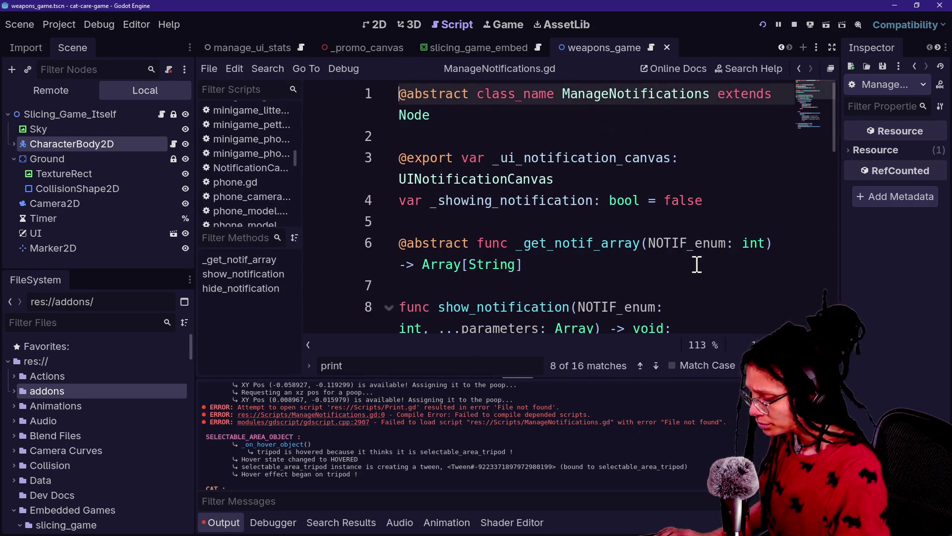
pyautogui.hotkey('ctrl', 'j')
pyautogui.hotkey('ctrl', 'f')
pyautogui.write('print')
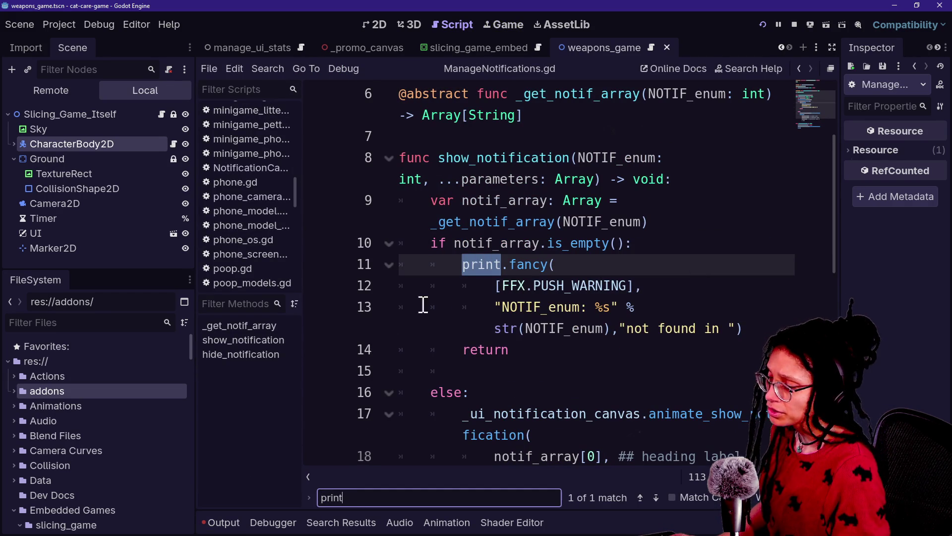
pyautogui.scroll(3, 495, 333)
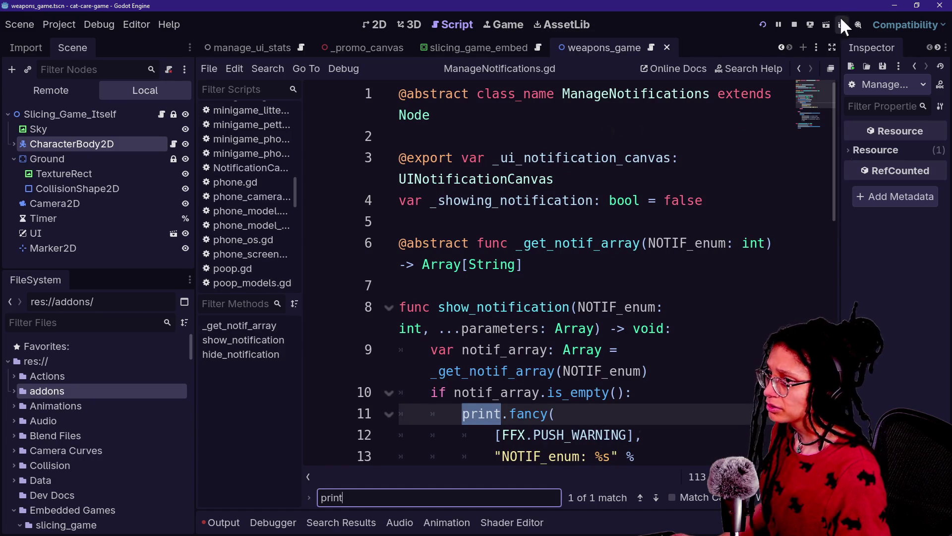
# Stop the running game, clear the Output log, and launch the game again
pyautogui.click(794, 25)
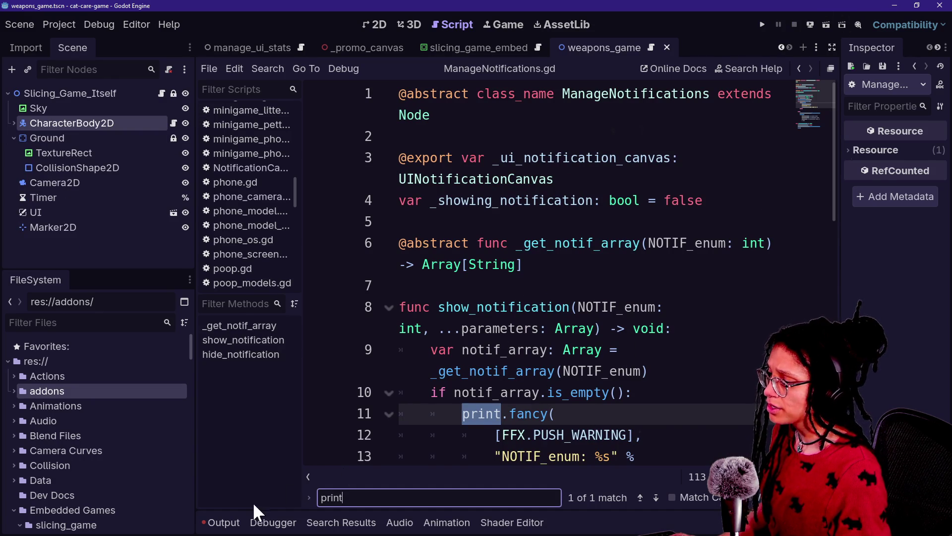
pyautogui.click(222, 522)
pyautogui.click(827, 388)
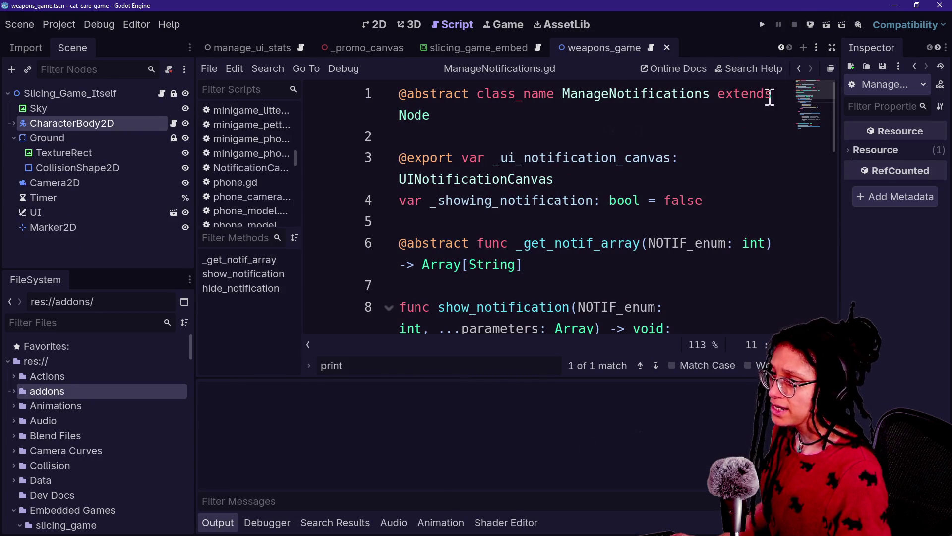
pyautogui.click(762, 25)
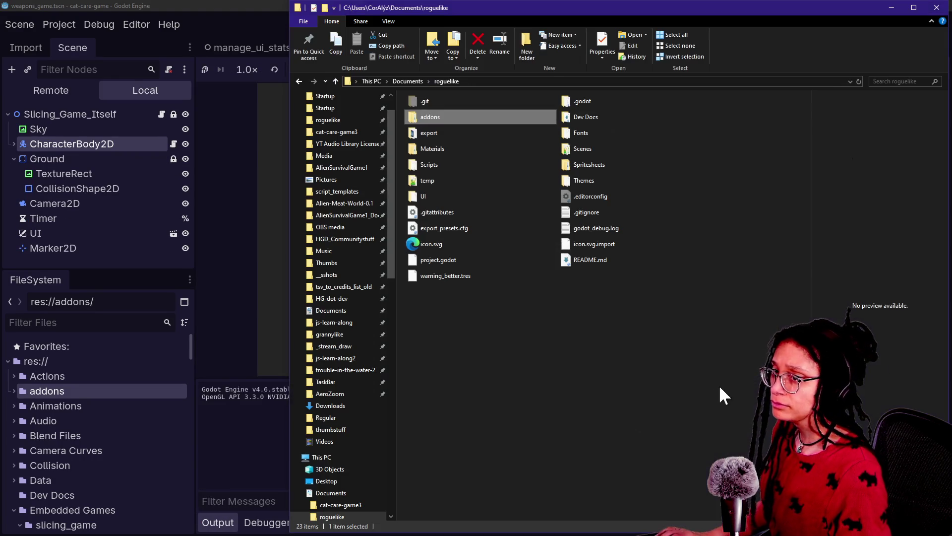
# Bring the Godot editor in front of the File Explorer window
pyautogui.click(278, 294)
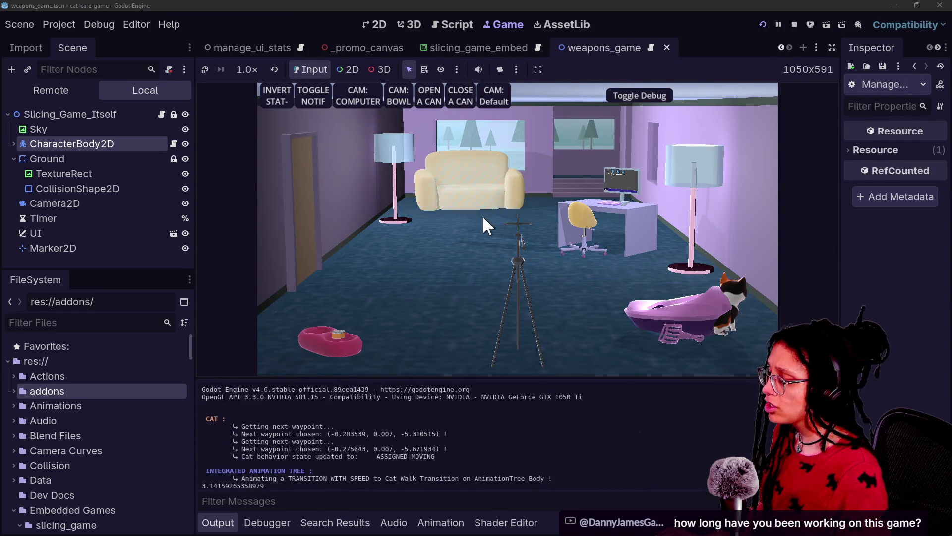
pyautogui.click(517, 188)
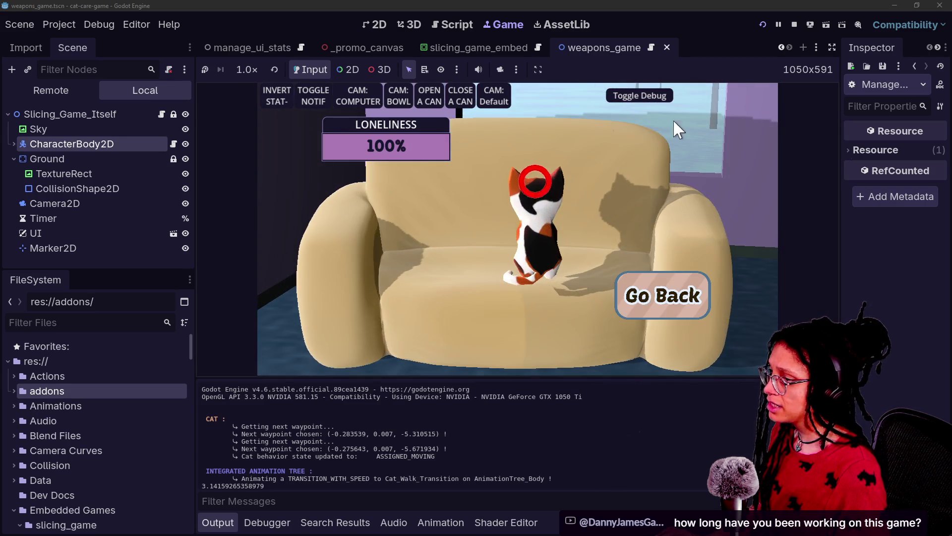
pyautogui.click(628, 277)
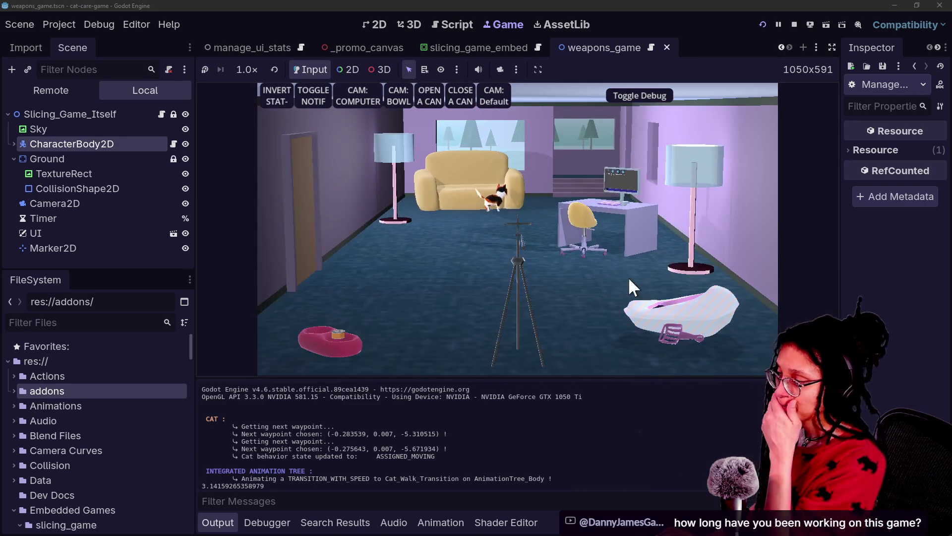
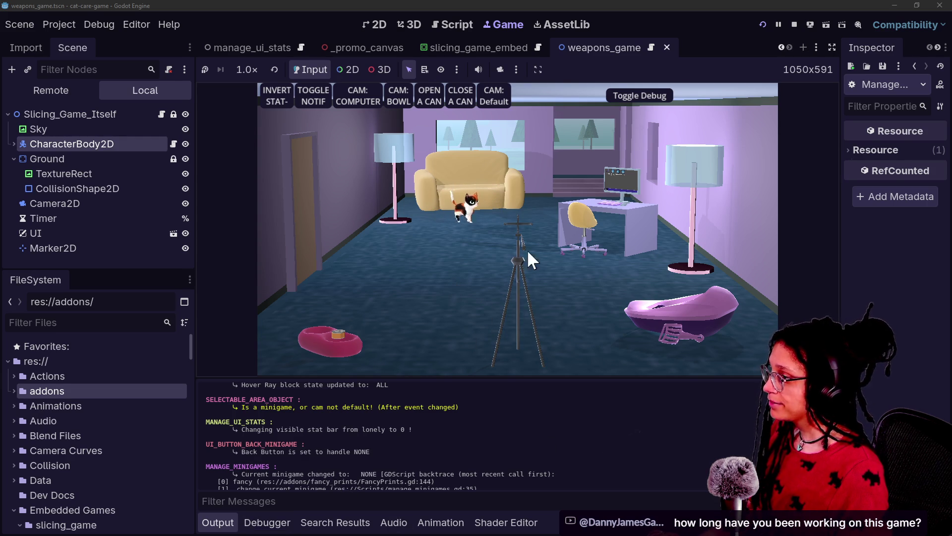
# Stop the running cat-care game and switch to GitHub Desktop's commit history
pyautogui.click(792, 23)
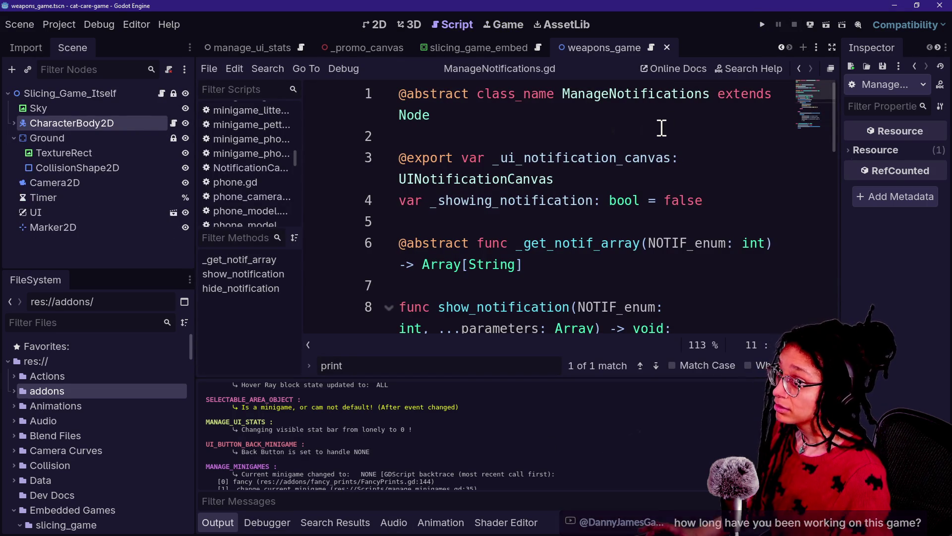
pyautogui.hotkey('alt', 'Tab')
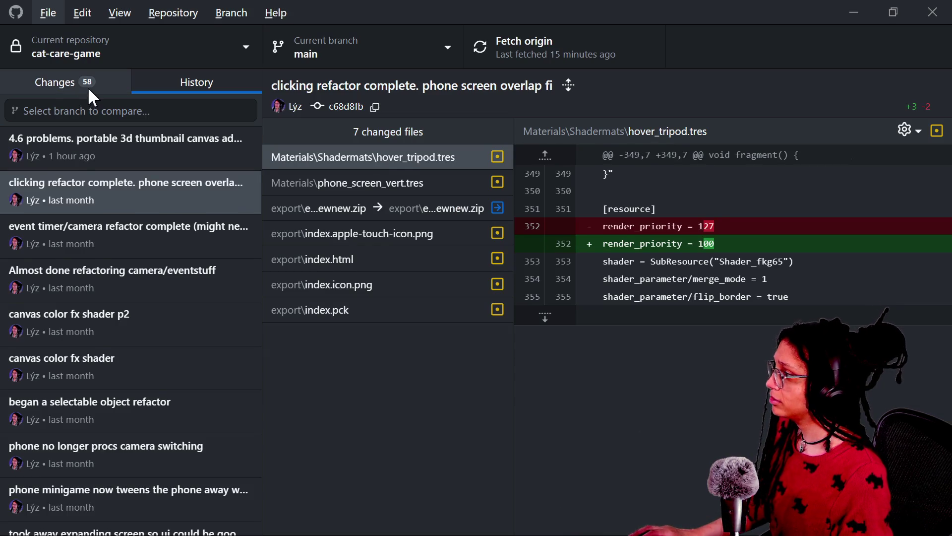
# Commit the 58 changed files to main with summary 'upgraded to print.fancy from Print.debug_print' and push to origin
pyautogui.click(87, 87)
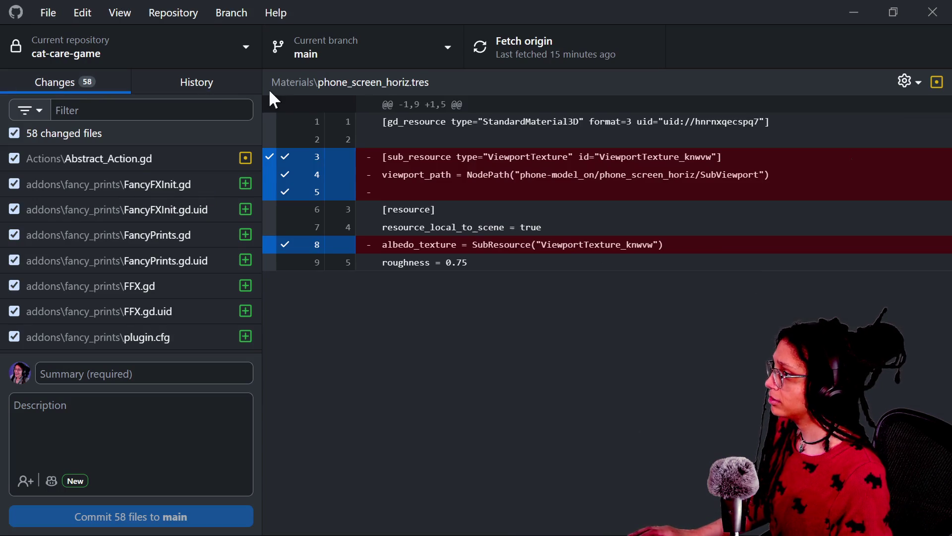
pyautogui.click(191, 372)
pyautogui.write('upgraded ')
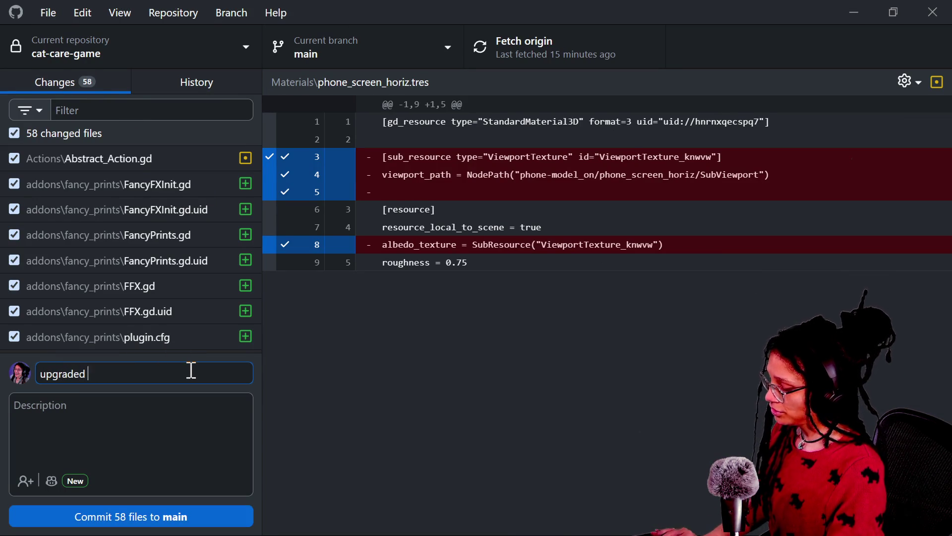
pyautogui.write('to print.fan')
pyautogui.write('ct ')
pyautogui.write('o')
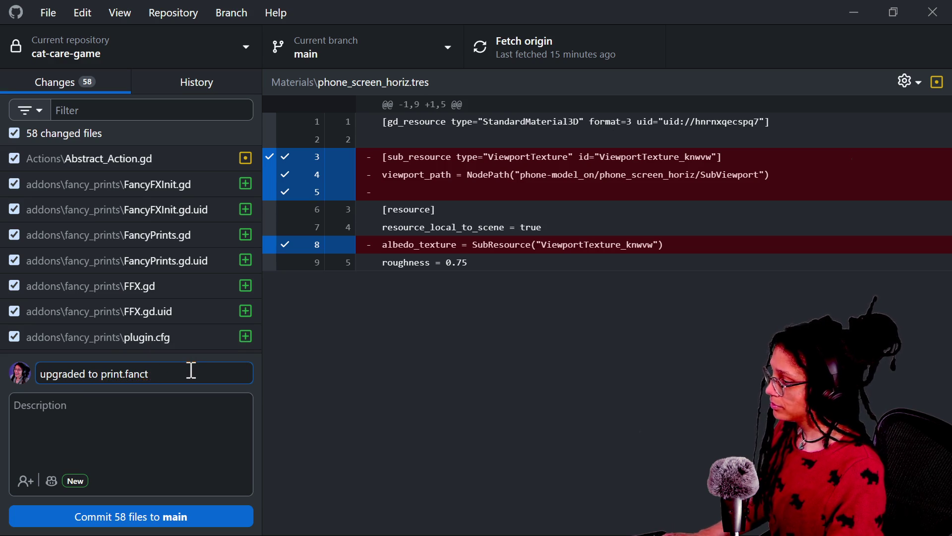
pyautogui.write('rom p')
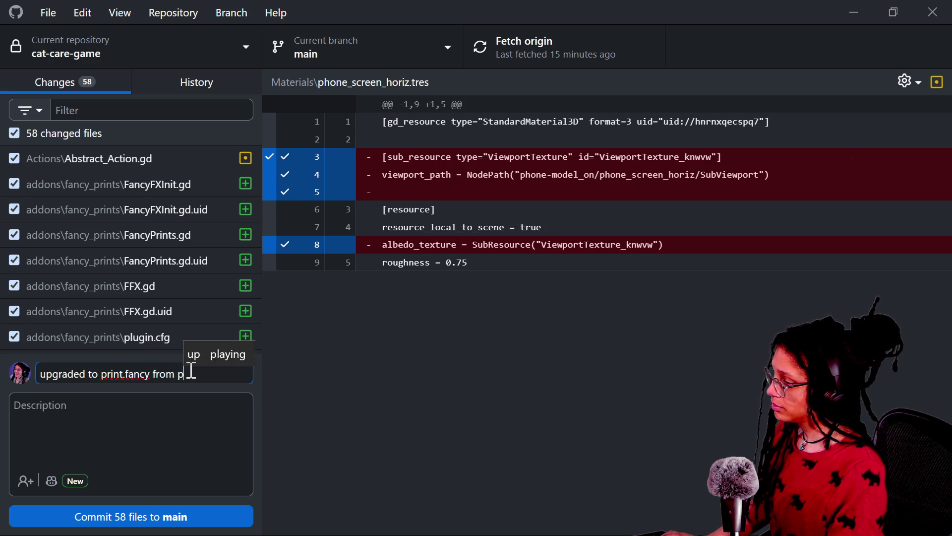
pyautogui.write('debug_print')
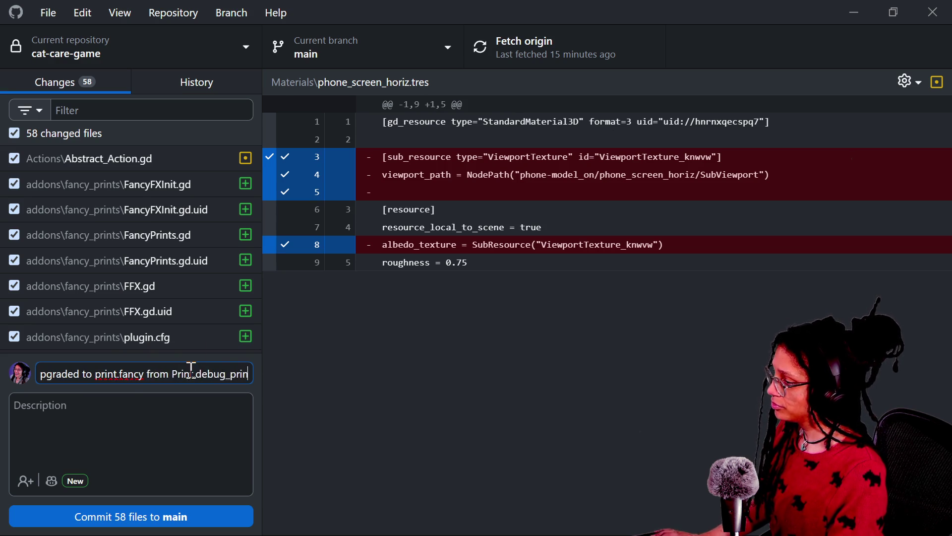
pyautogui.click(146, 519)
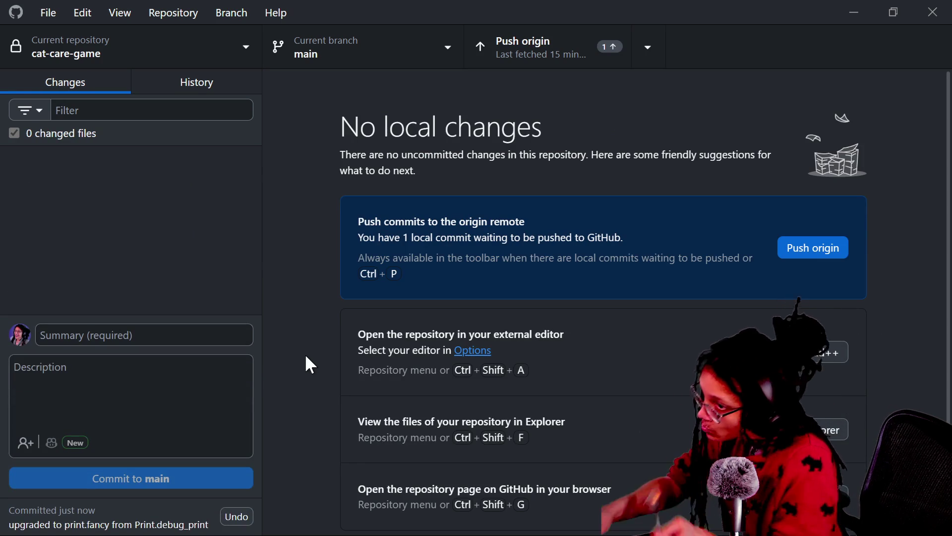
pyautogui.click(813, 254)
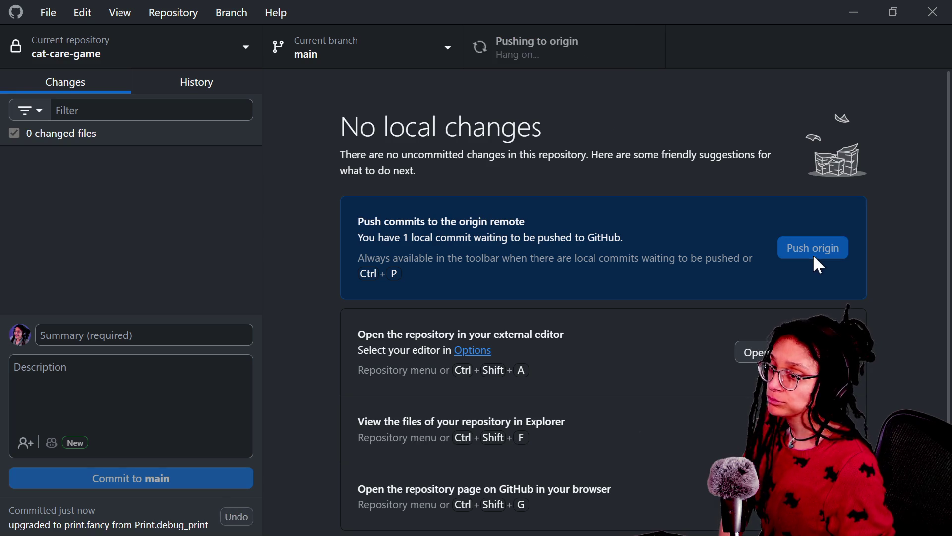
pyautogui.hotkey('alt', 'Tab')
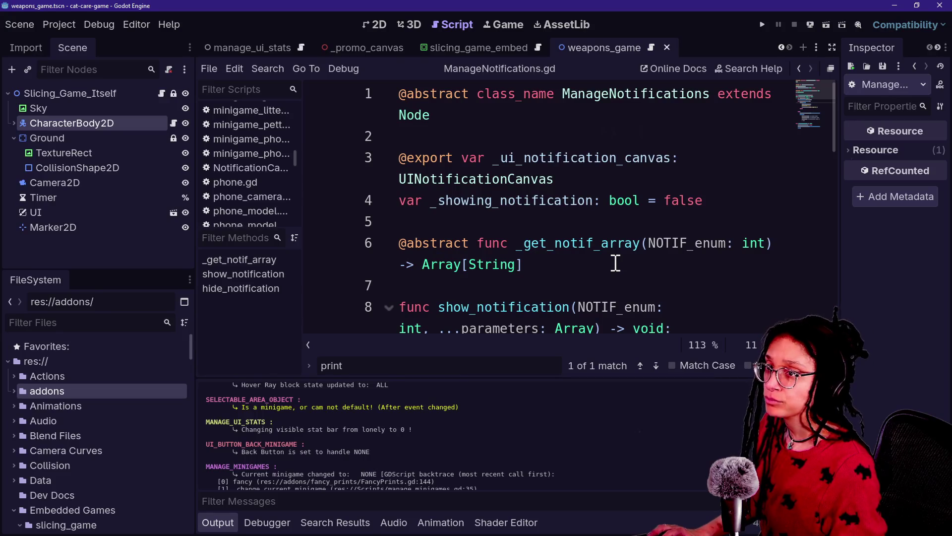
pyautogui.hotkey('alt', 'Tab')
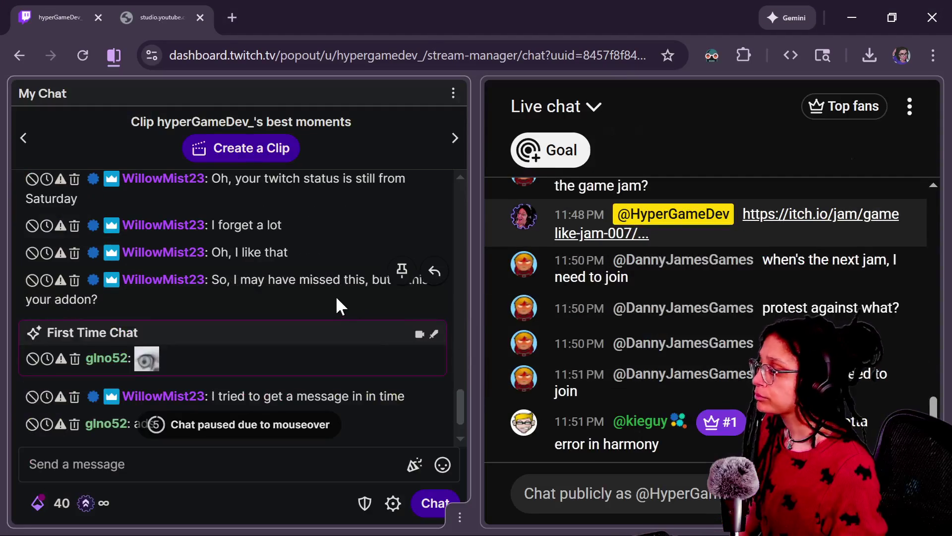
pyautogui.scroll(2, 336, 304)
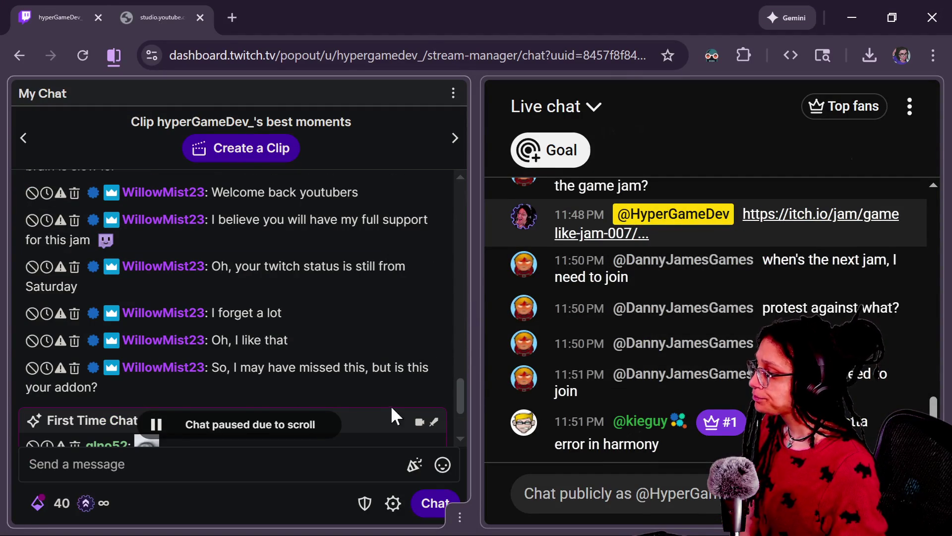
pyautogui.scroll(-3, 255, 376)
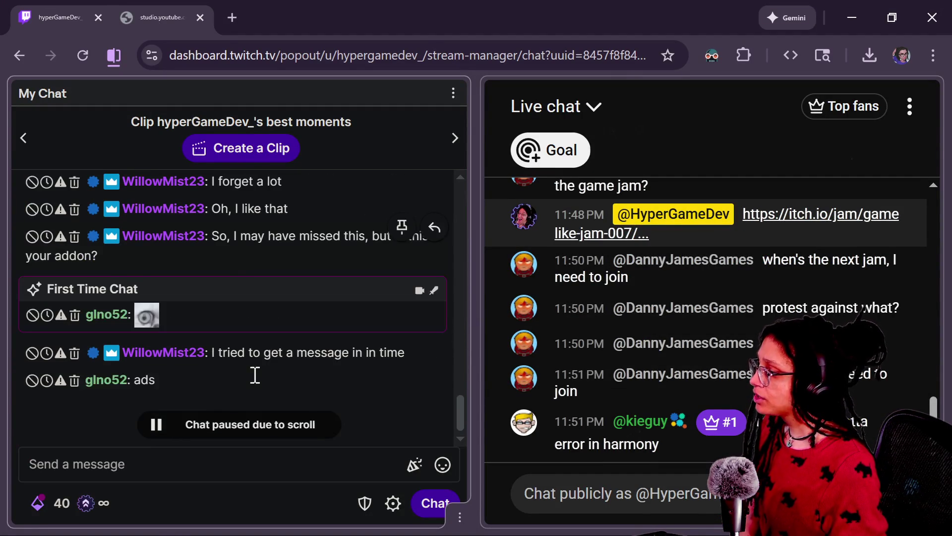
pyautogui.moveTo(216, 237); pyautogui.dragTo(240, 263)
pyautogui.click(303, 214)
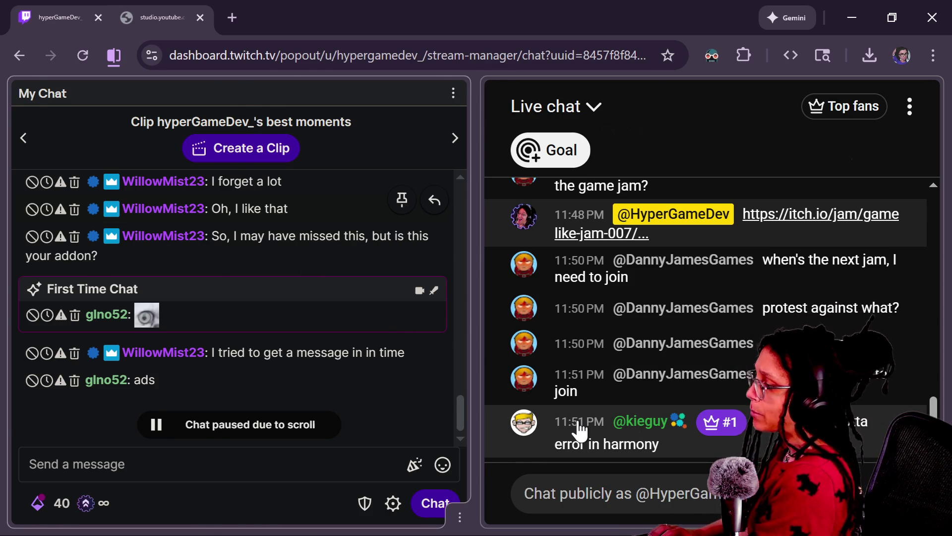
pyautogui.hotkey('alt', 'Tab')
pyautogui.click(578, 190)
pyautogui.click(541, 208)
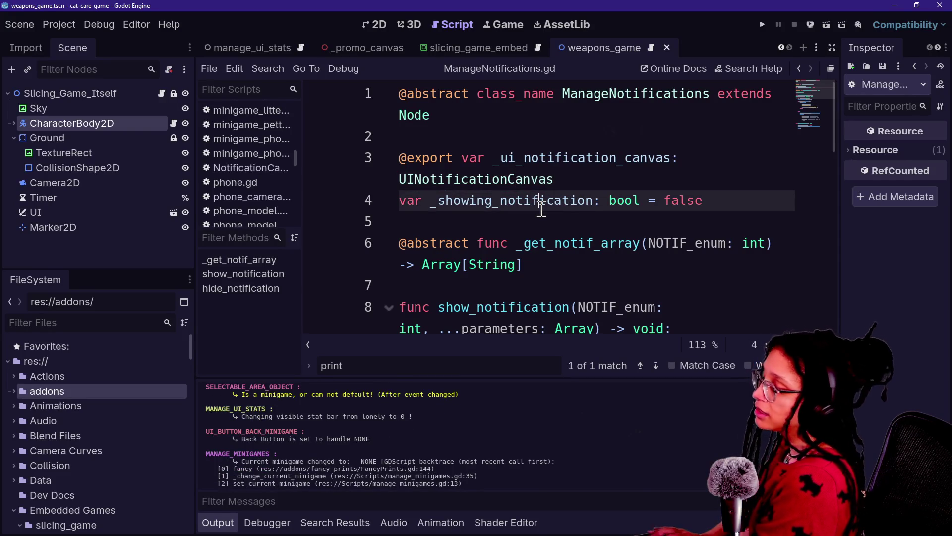
# Save ManageNotifications.gd and bring the stream chat window to the front
pyautogui.hotkey('ctrl', 's')
pyautogui.click(486, 138)
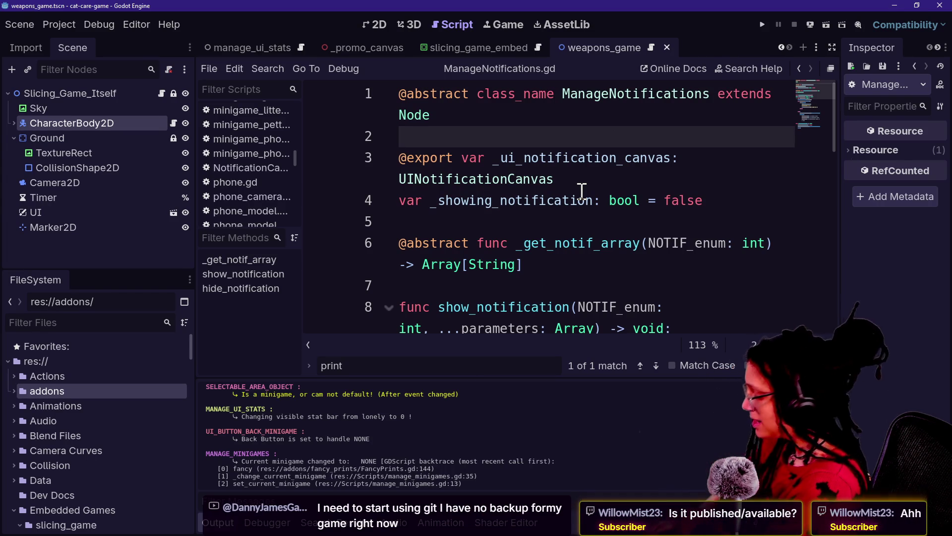
pyautogui.hotkey('alt', 'Tab')
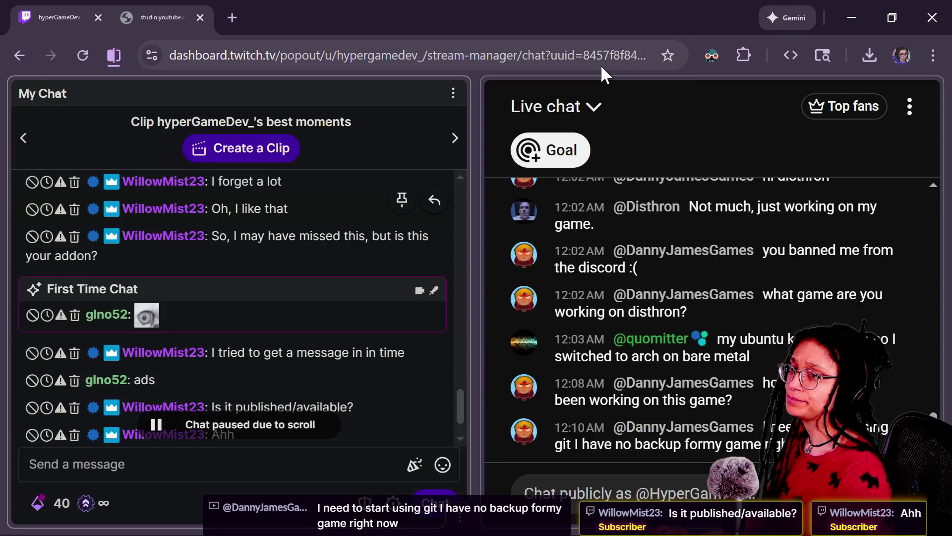
# Find Godot-Fancy-Prints among your GitHub repositories by searching 'pri' and copy its page address
pyautogui.hotkey('alt', 'Tab')
pyautogui.click(684, 17)
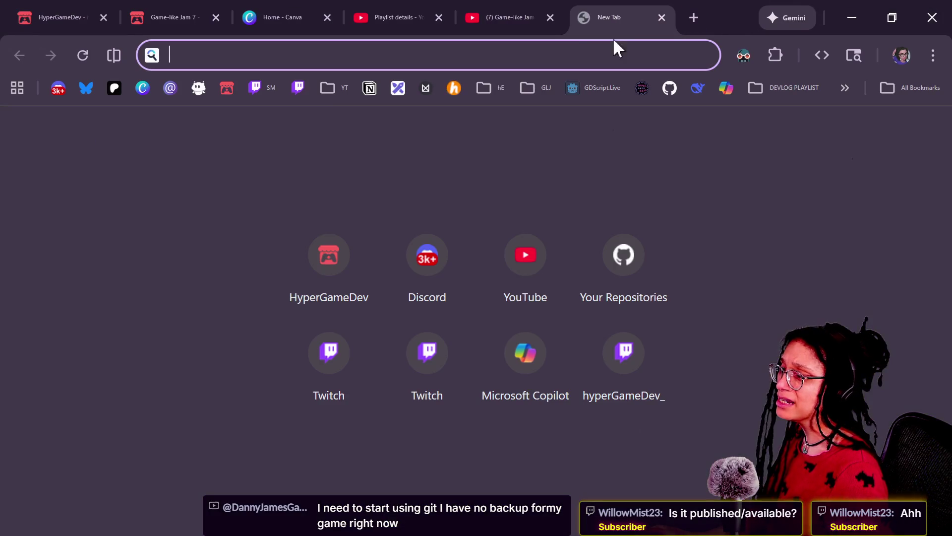
pyautogui.write('pr')
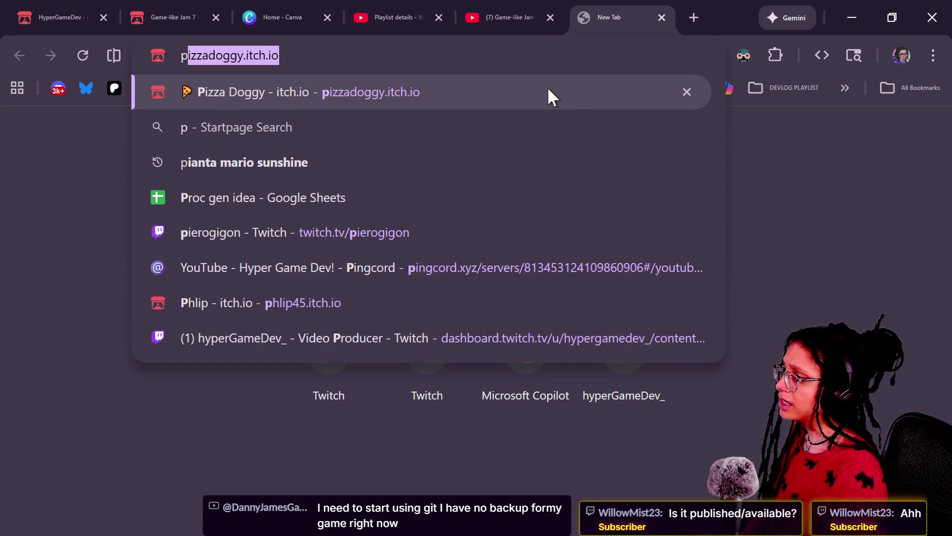
pyautogui.press('Escape')
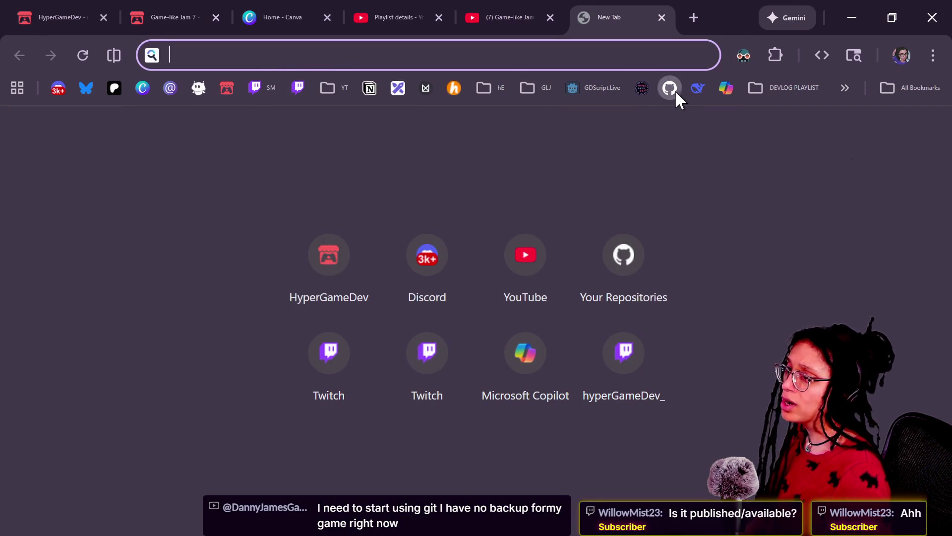
pyautogui.click(673, 92)
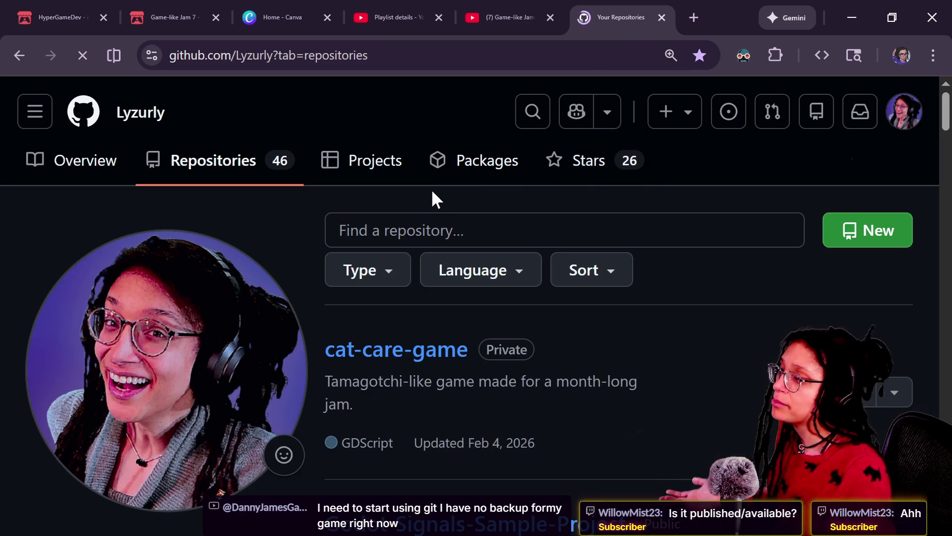
pyautogui.click(410, 225)
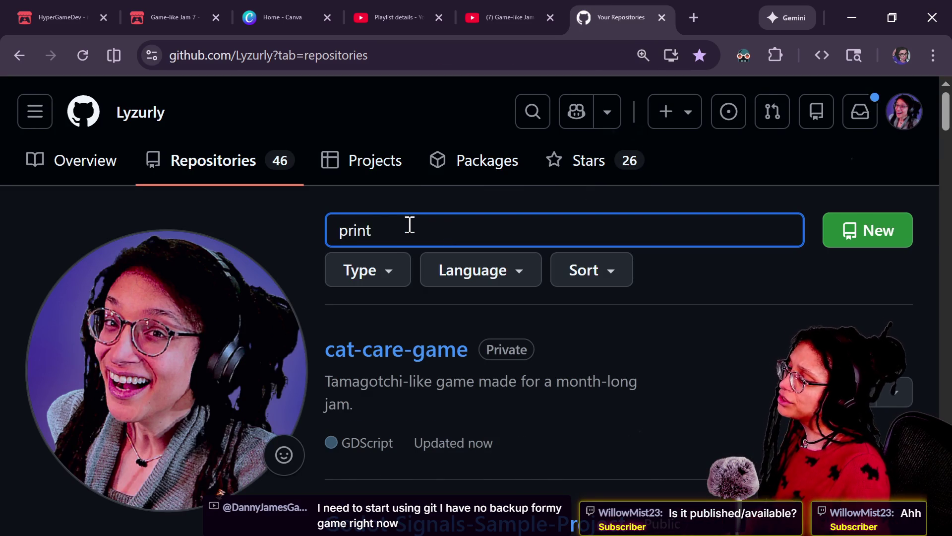
pyautogui.press('BackSpace')
pyautogui.press('BackSpace')
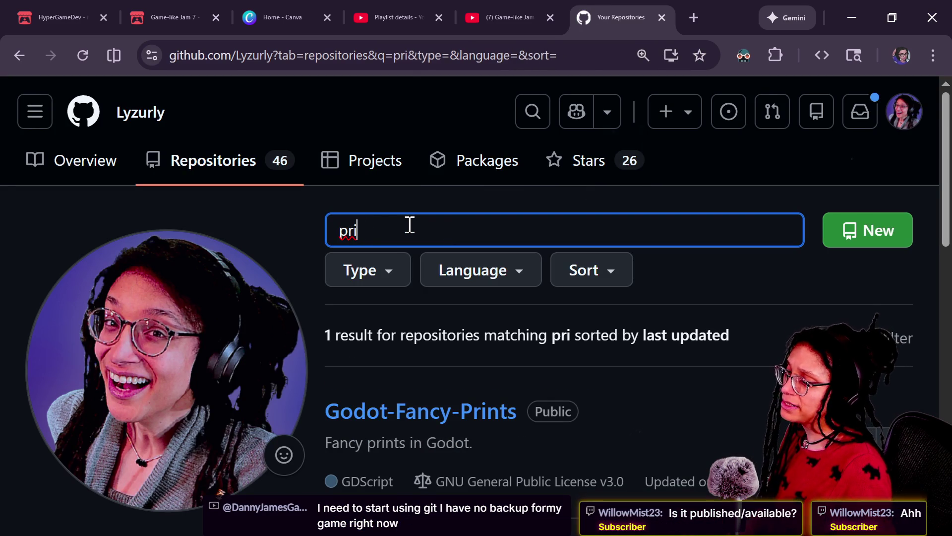
pyautogui.click(479, 415)
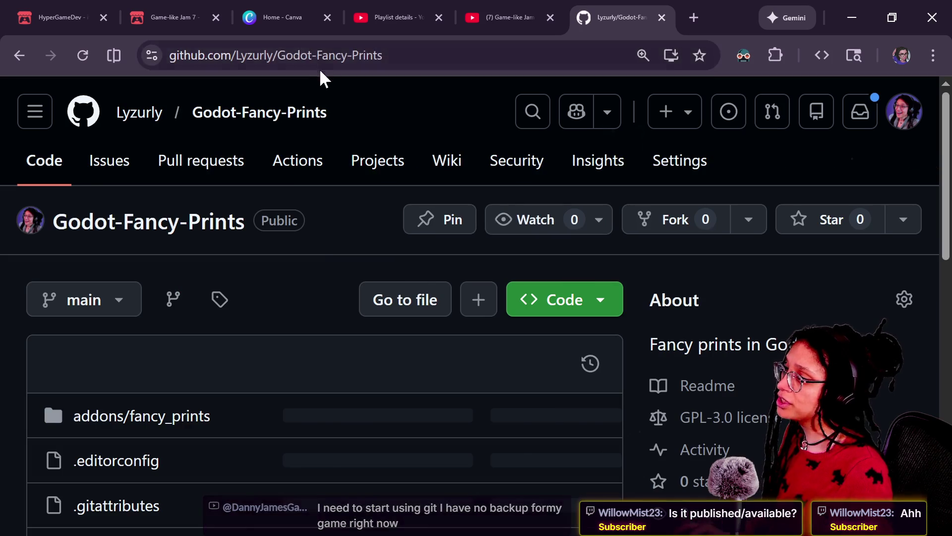
pyautogui.click(319, 66)
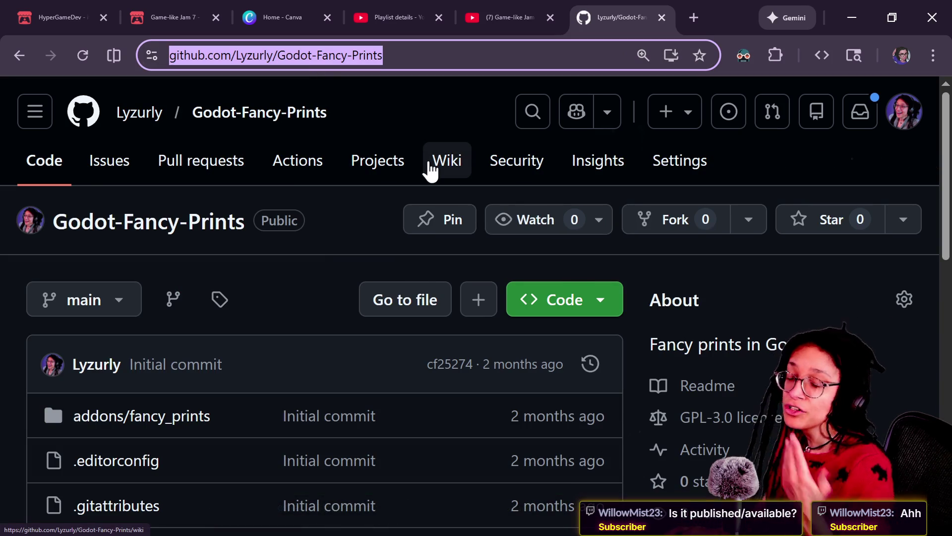
pyautogui.hotkey('alt', 'Tab')
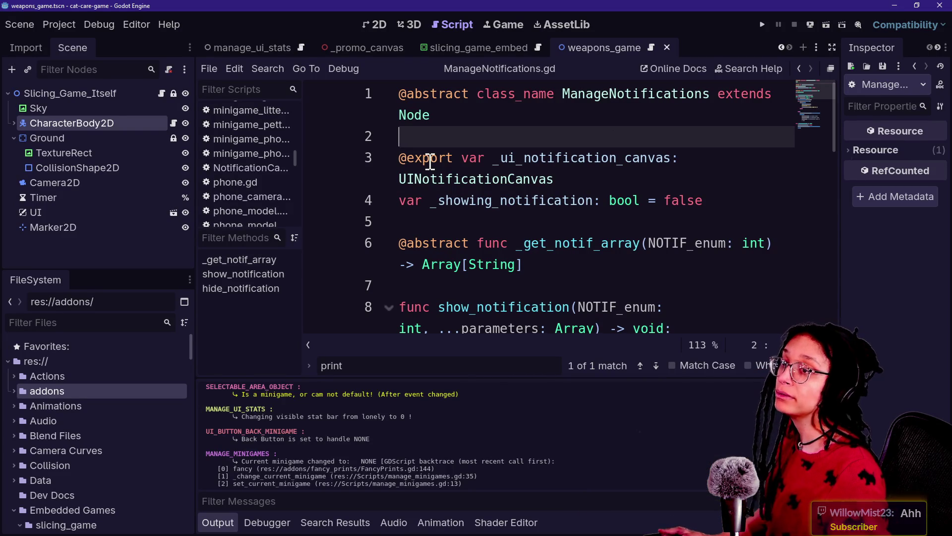
# Paste the Godot-Fancy-Prints repository link into the stream chat and send it
pyautogui.hotkey('alt', 'Tab')
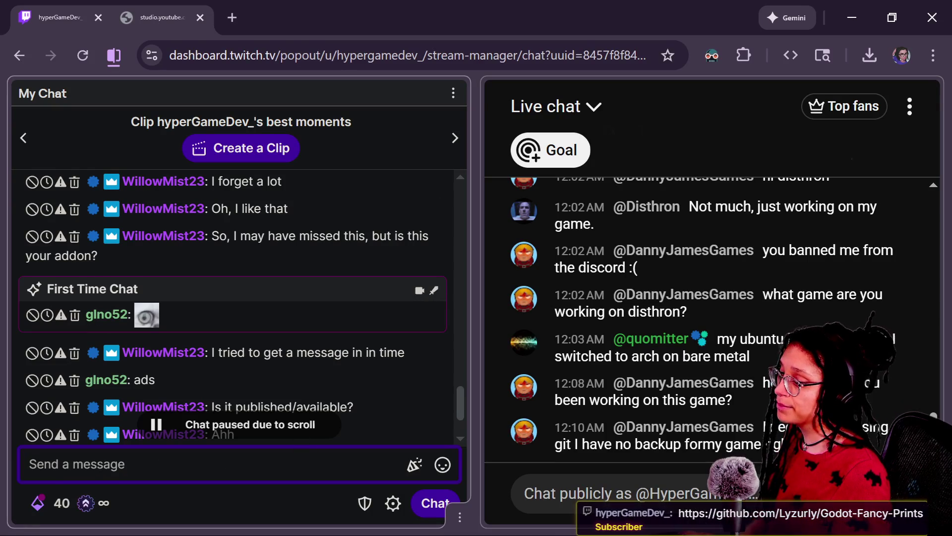
pyautogui.click(734, 493)
pyautogui.scroll(-1, 318, 333)
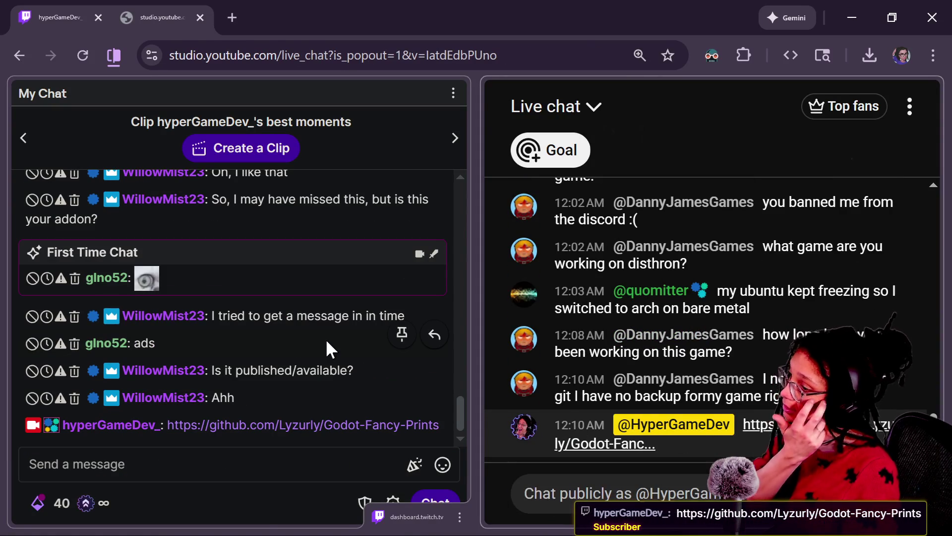
pyautogui.hotkey('alt', 'Tab')
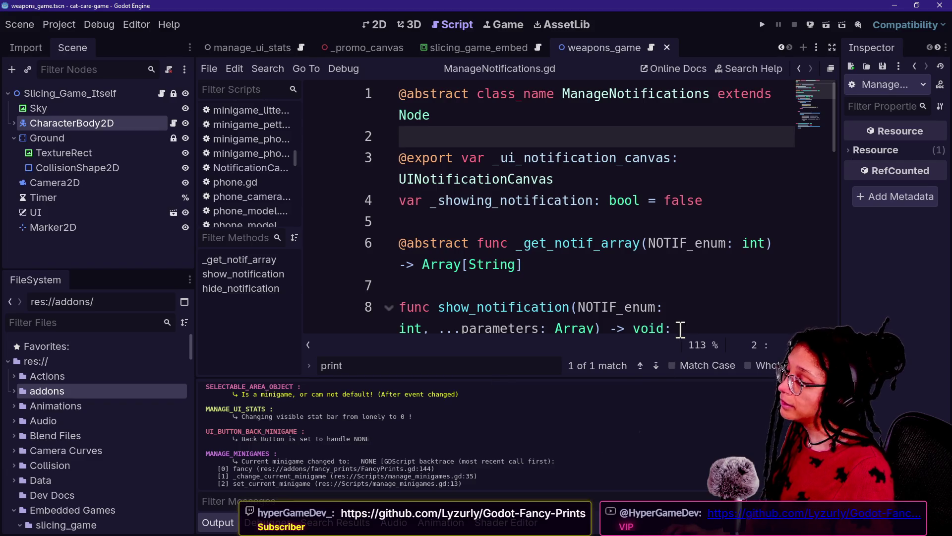
pyautogui.hotkey('alt', 'Tab')
pyautogui.scroll(-3, 632, 350)
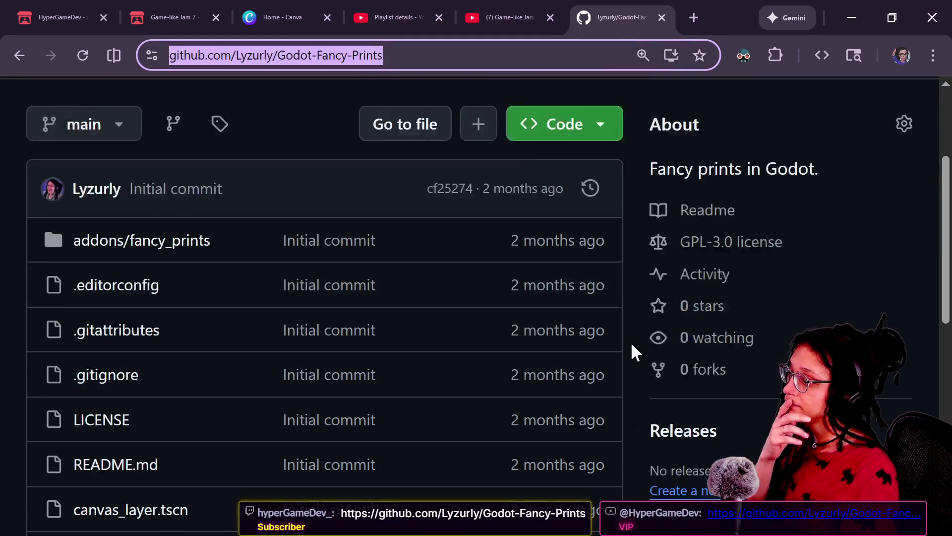
pyautogui.scroll(-9, 633, 350)
pyautogui.scroll(3, 331, 333)
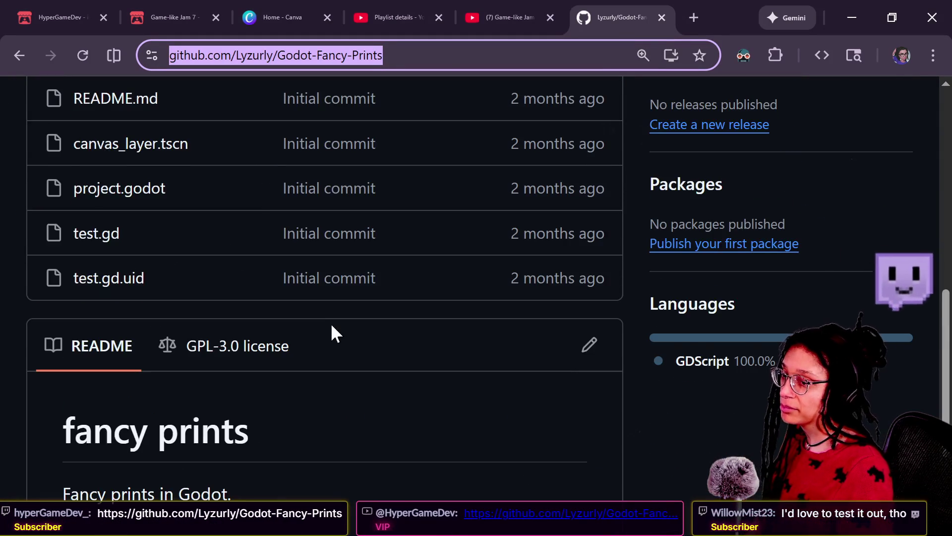
pyautogui.scroll(10, 331, 334)
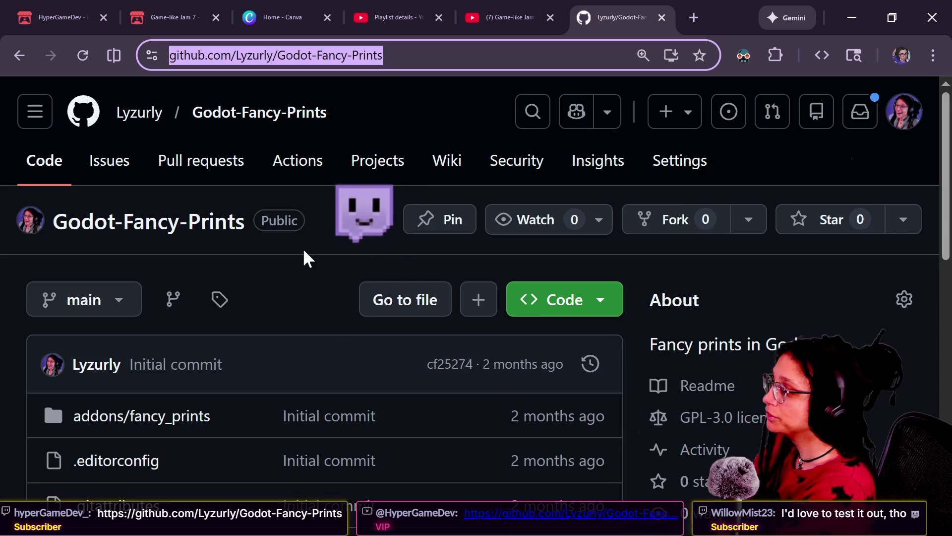
pyautogui.scroll(-12, 303, 250)
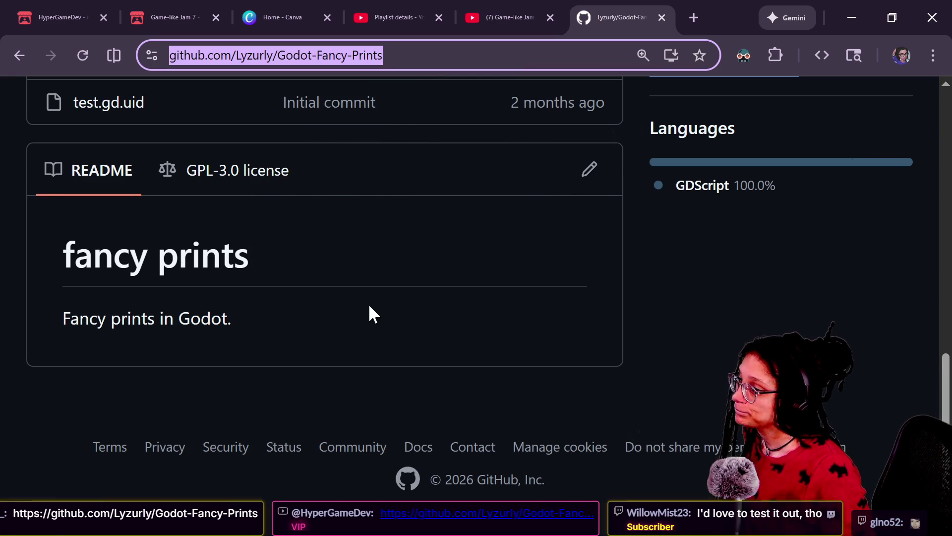
pyautogui.scroll(6, 368, 303)
pyautogui.scroll(5, 368, 302)
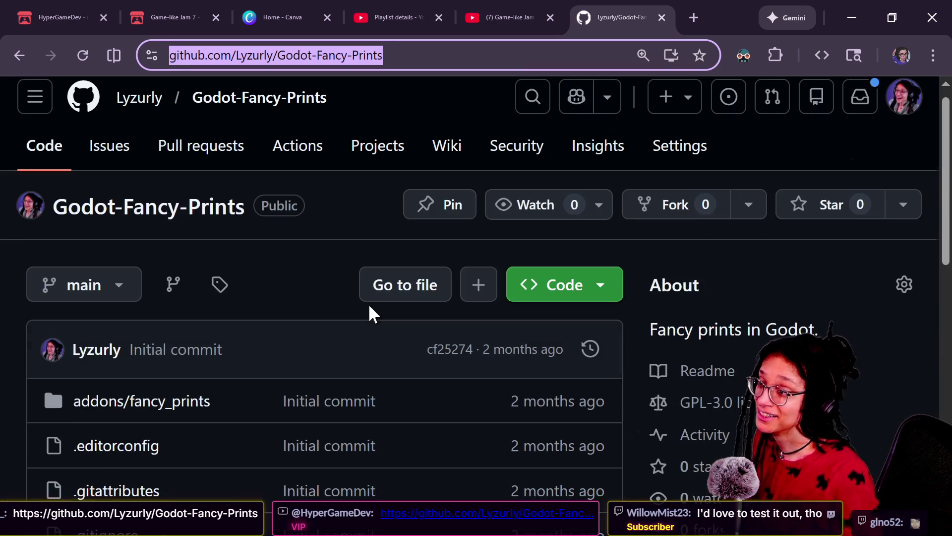
pyautogui.hotkey('alt', 'Tab')
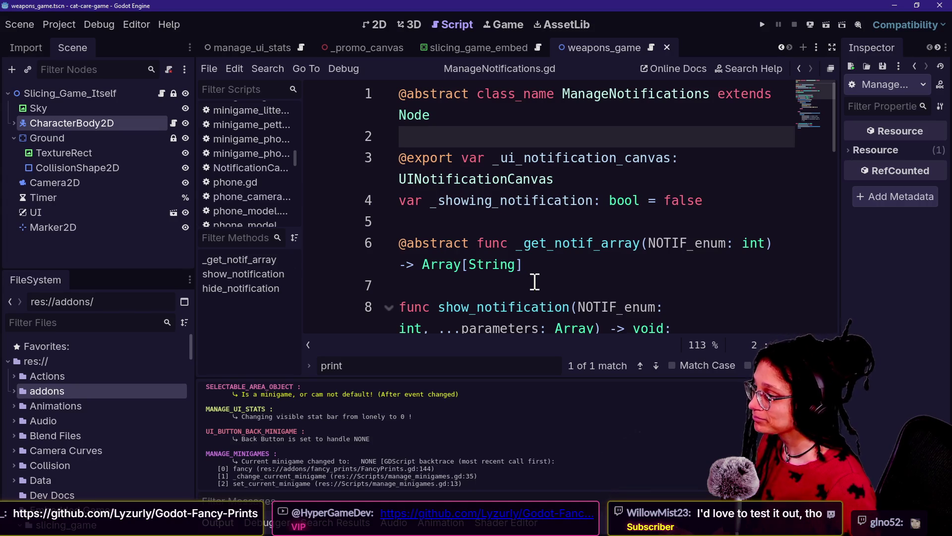
pyautogui.click(525, 222)
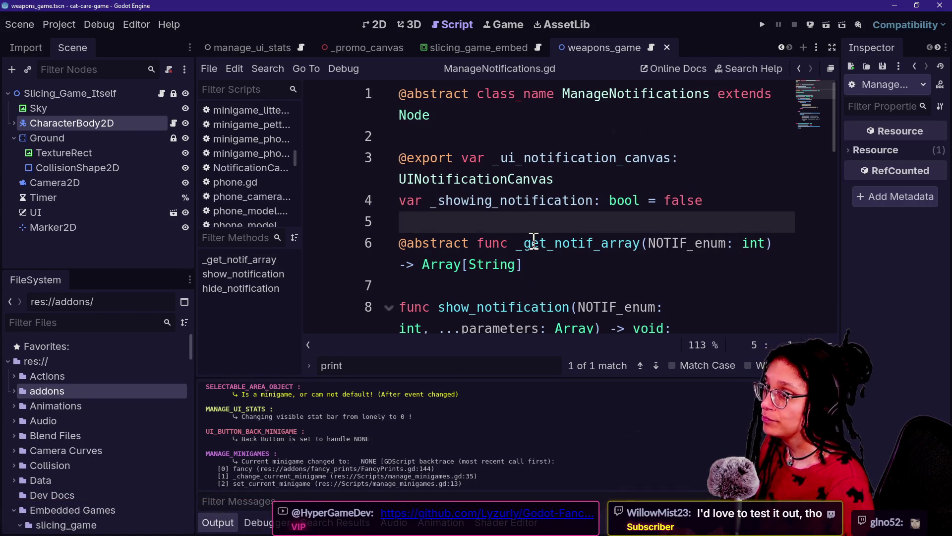
pyautogui.hotkey('alt', 'Tab')
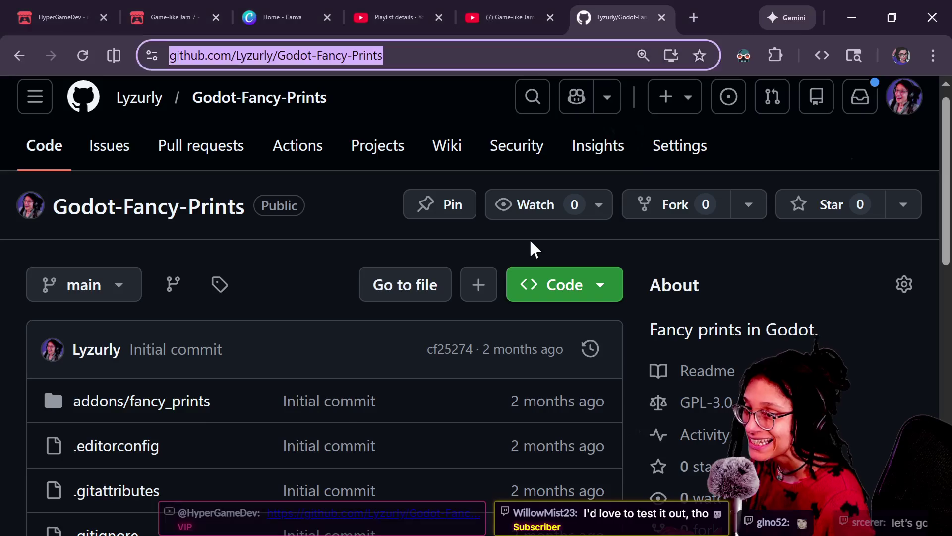
# Begin an Autoload entry in Project Settings with path 'Globals' and a partly typed node name
pyautogui.hotkey('alt', 'Tab')
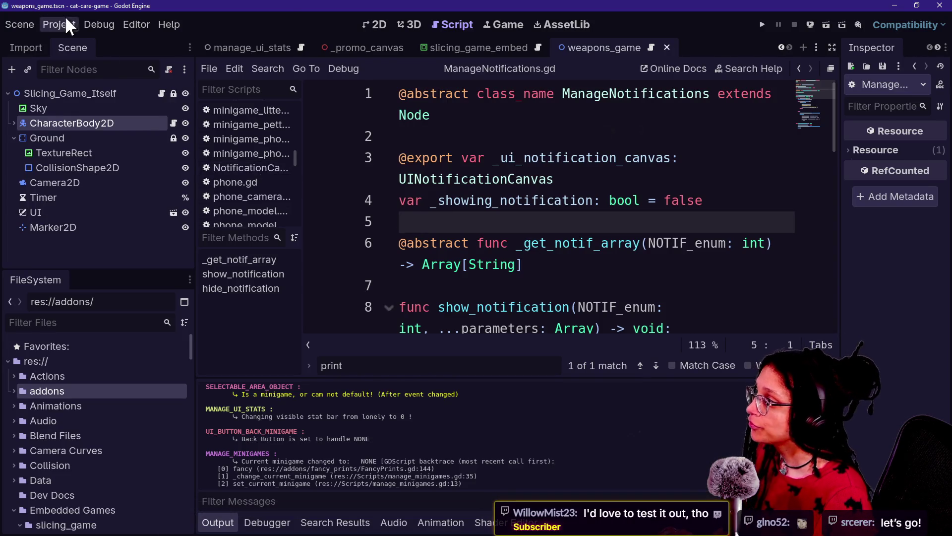
pyautogui.click(63, 22)
pyautogui.click(78, 39)
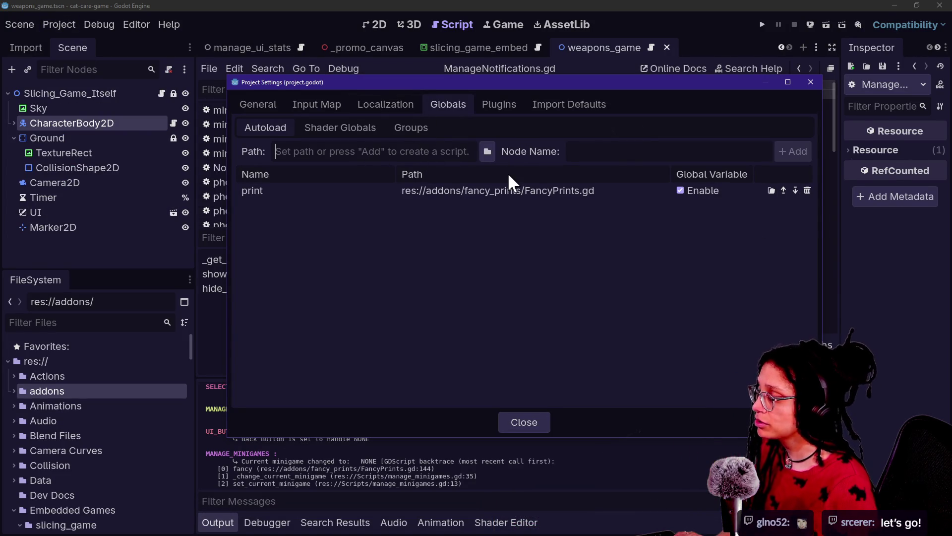
pyautogui.write('Gl')
pyautogui.press('BackSpace')
pyautogui.press('BackSpace')
pyautogui.press('BackSpace')
pyautogui.write('obals')
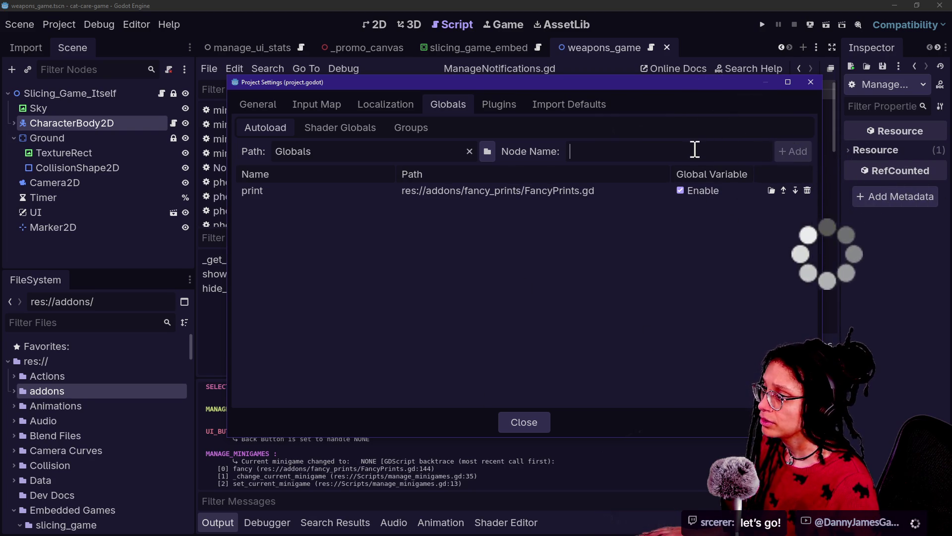
pyautogui.write('GL')
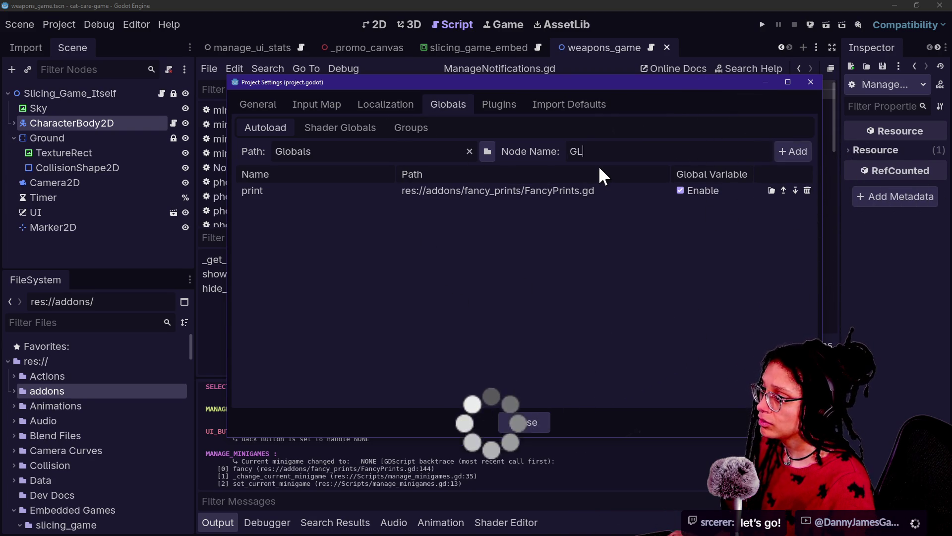
pyautogui.press('BackSpace')
pyautogui.write('lob')
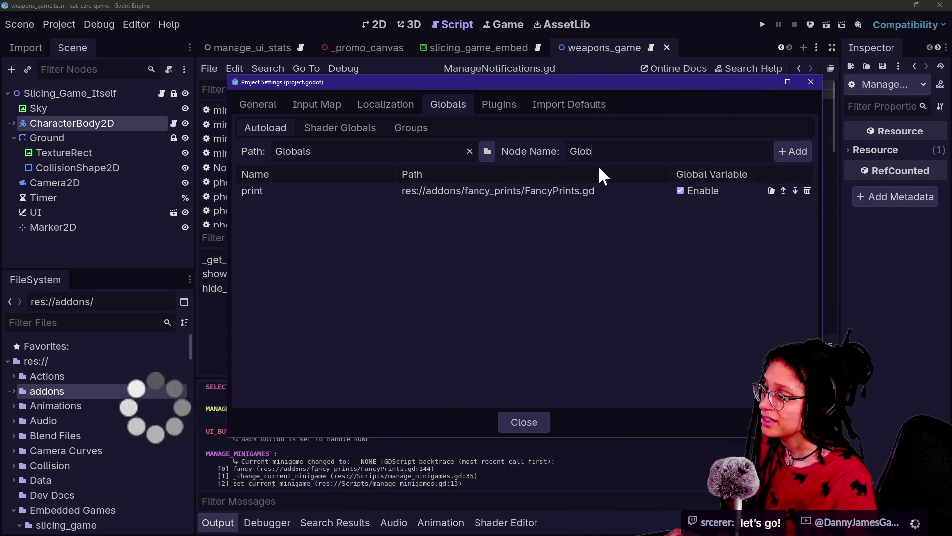
# Cycle past the GitHub page and live chat to reach the roguelike Godot project
pyautogui.hotkey('alt', 'Tab')
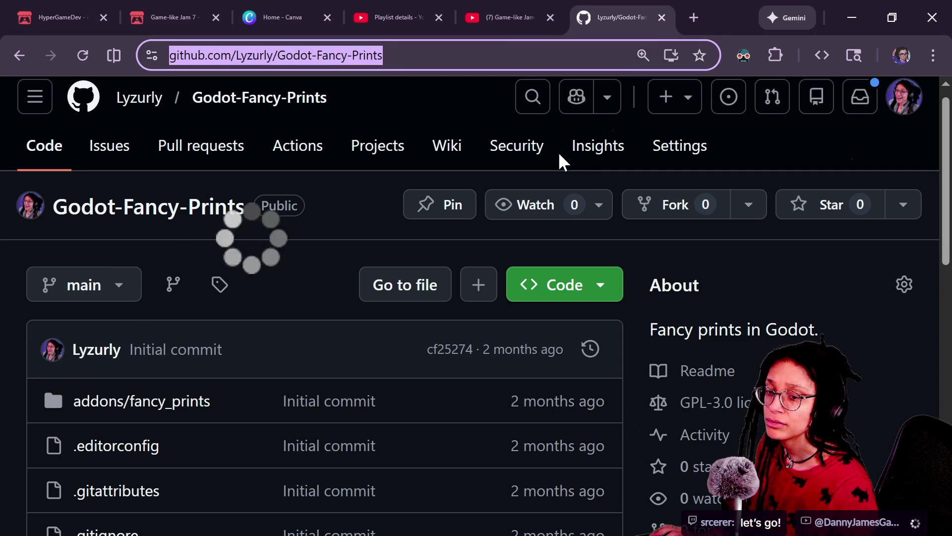
pyautogui.hotkey('alt', 'Tab')
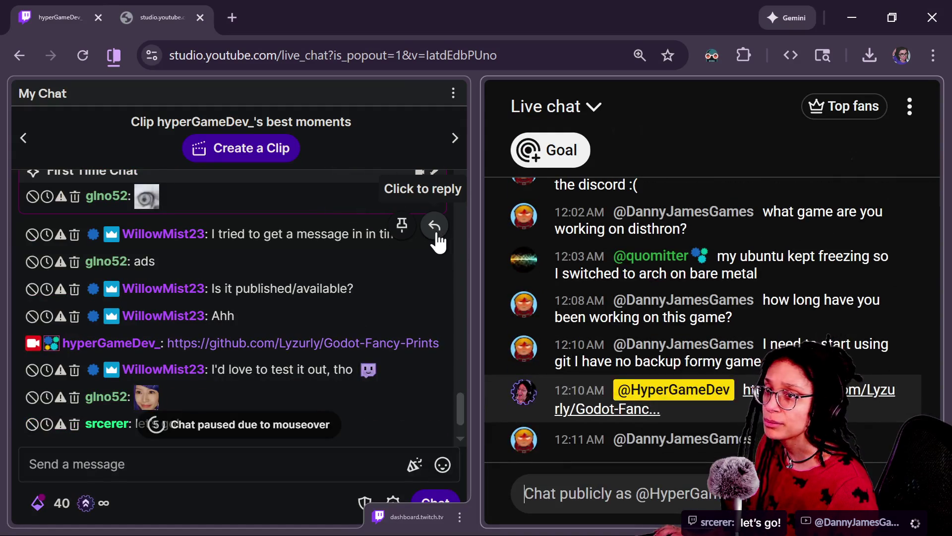
pyautogui.hotkey('alt', 'Tab')
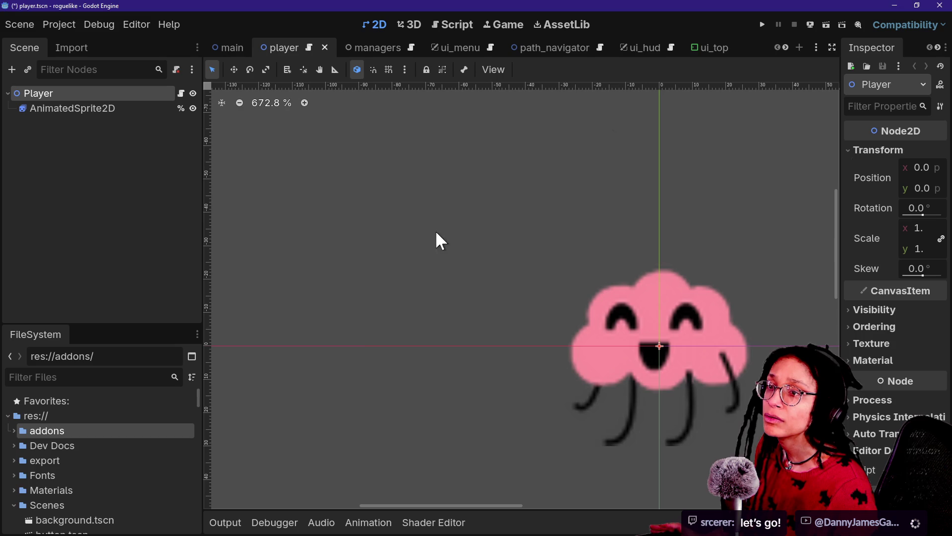
# Open globals.gd from the Autoload list, rename the 'Script Planner' key to 'Planner', and save
pyautogui.click(68, 29)
pyautogui.click(74, 42)
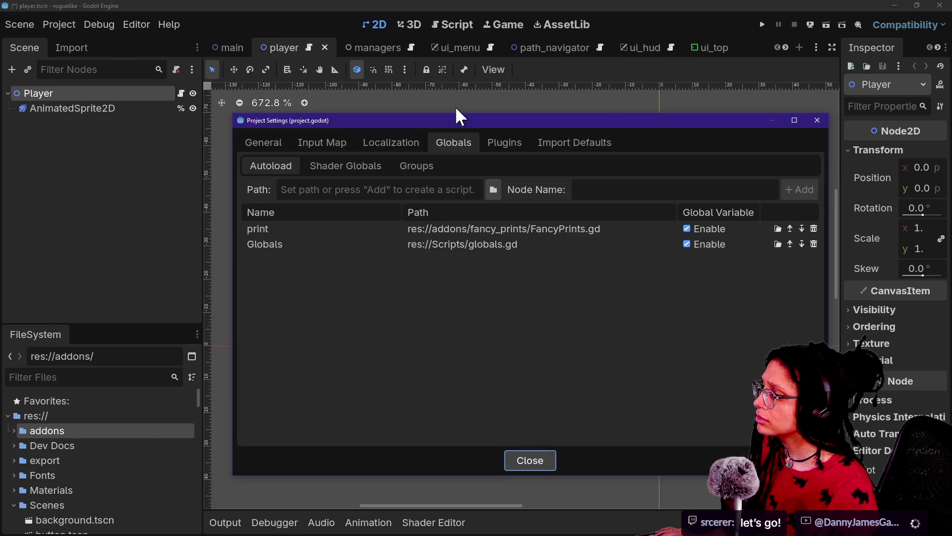
pyautogui.click(447, 245)
pyautogui.doubleClick(449, 244)
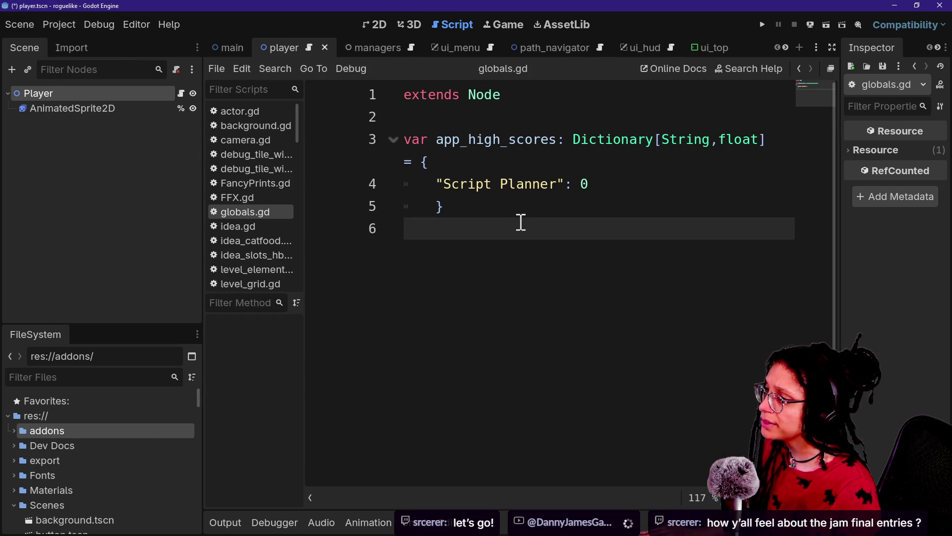
pyautogui.moveTo(444, 130)
pyautogui.mouseDown()
pyautogui.moveTo(625, 187)
pyautogui.moveTo(506, 121)
pyautogui.moveTo(423, 187)
pyautogui.moveTo(569, 187)
pyautogui.mouseUp()
pyautogui.click(491, 206)
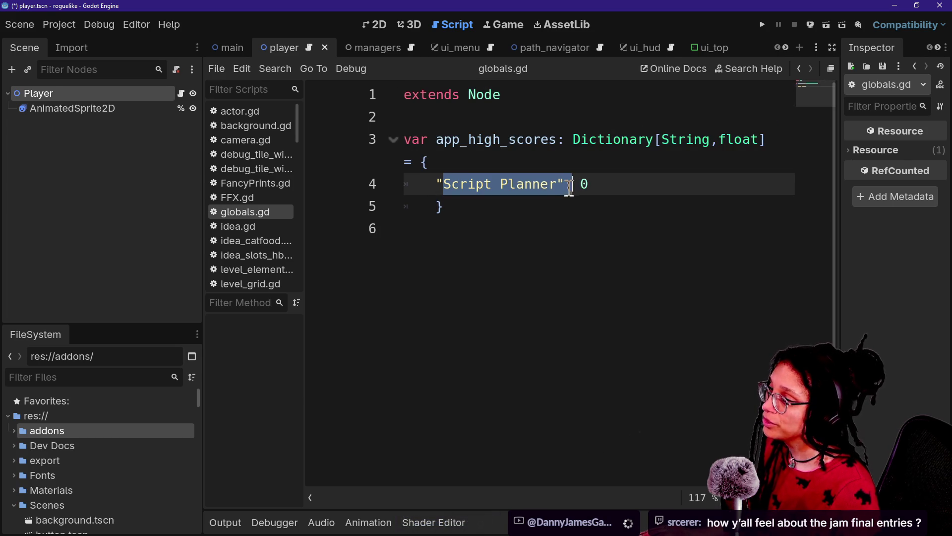
pyautogui.write('Plan')
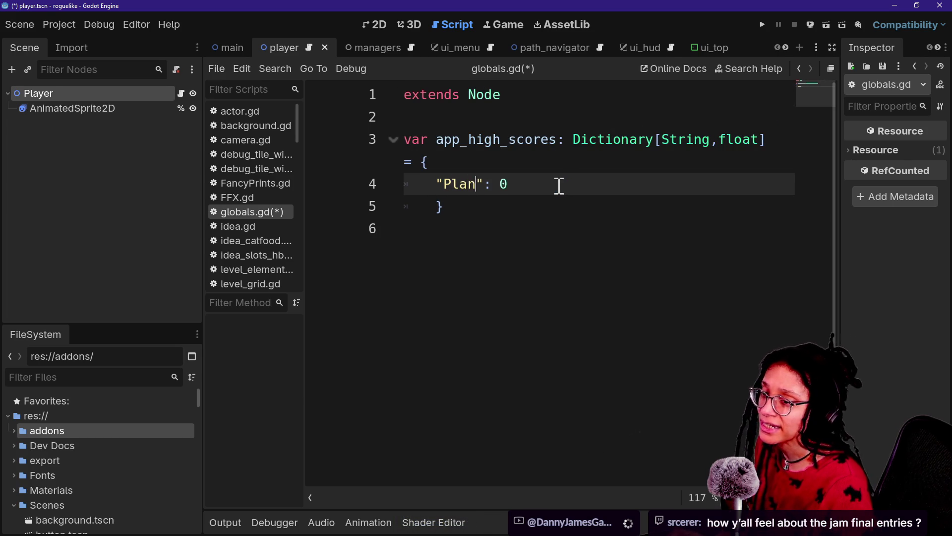
pyautogui.write('ner')
pyautogui.click(511, 236)
pyautogui.hotkey('ctrl', 's')
pyautogui.moveTo(509, 233); pyautogui.dragTo(531, 180)
pyautogui.click(485, 100)
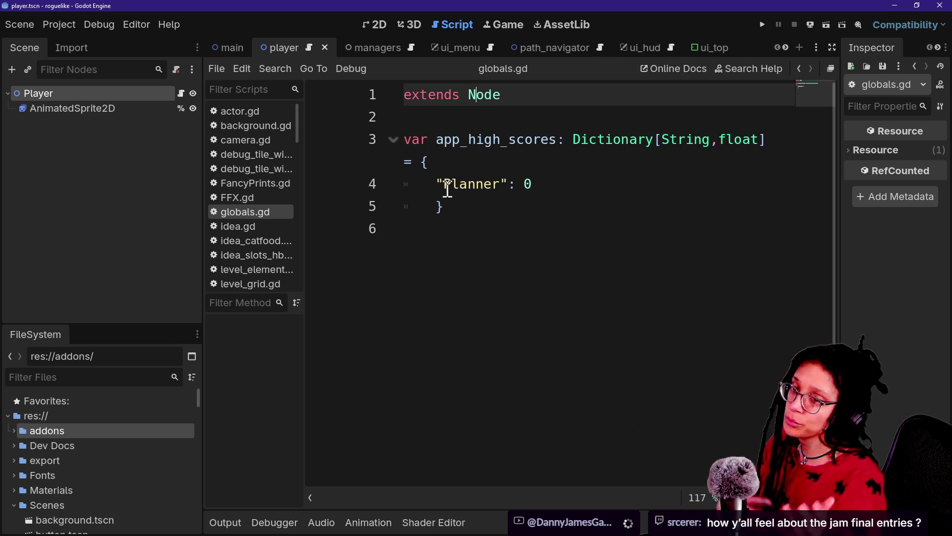
pyautogui.hotkey('ctrl', 'a')
pyautogui.click(502, 234)
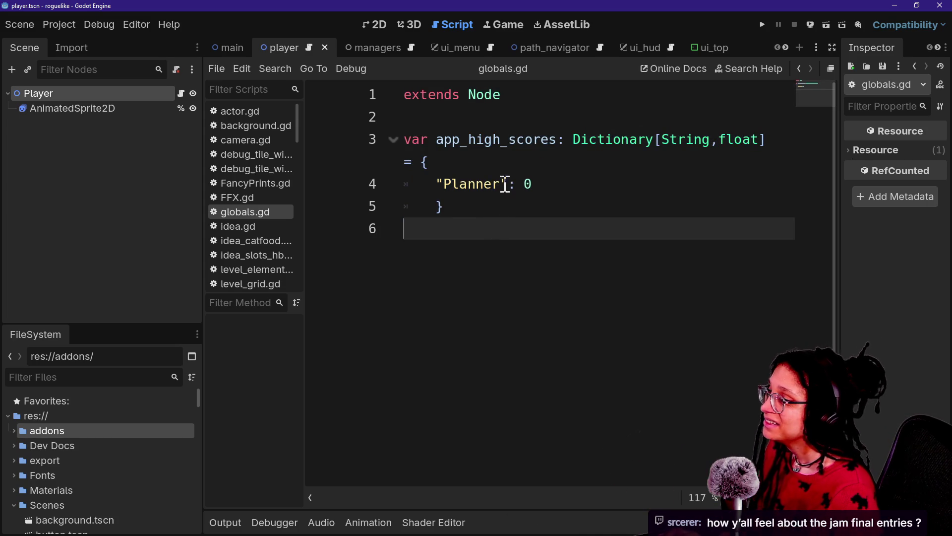
# Close the cat-care-game Project Settings and reopen the roguelike project's Autoload settings
pyautogui.hotkey('alt', 'Tab')
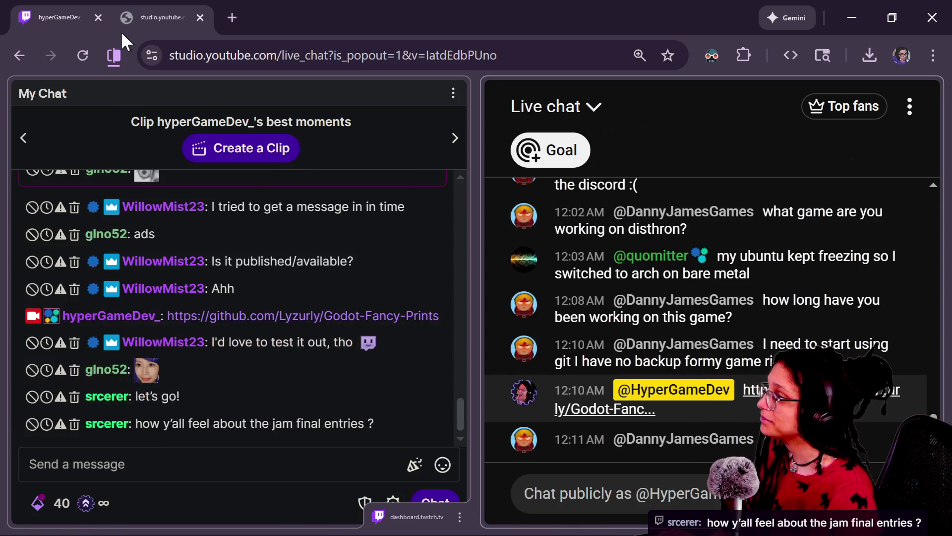
pyautogui.hotkey('alt', 'Tab')
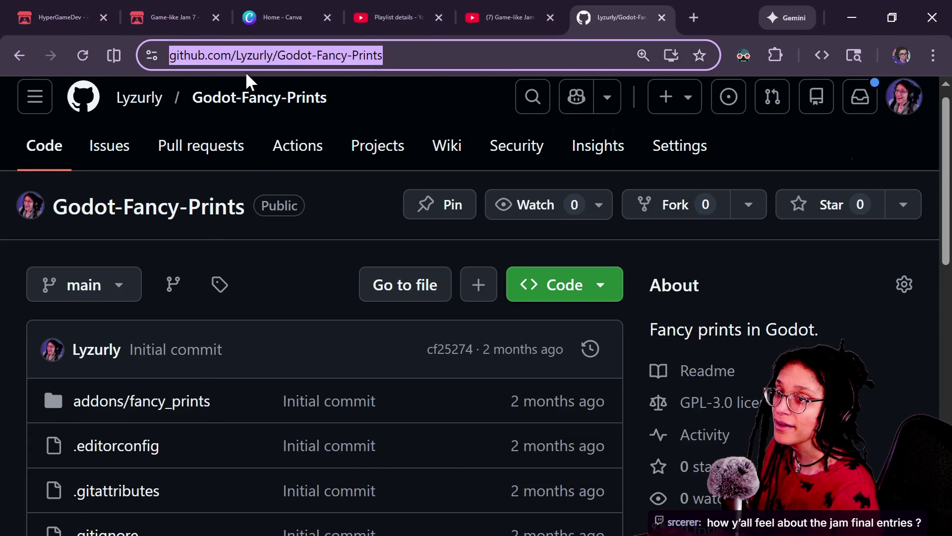
pyautogui.hotkey('alt', 'Tab')
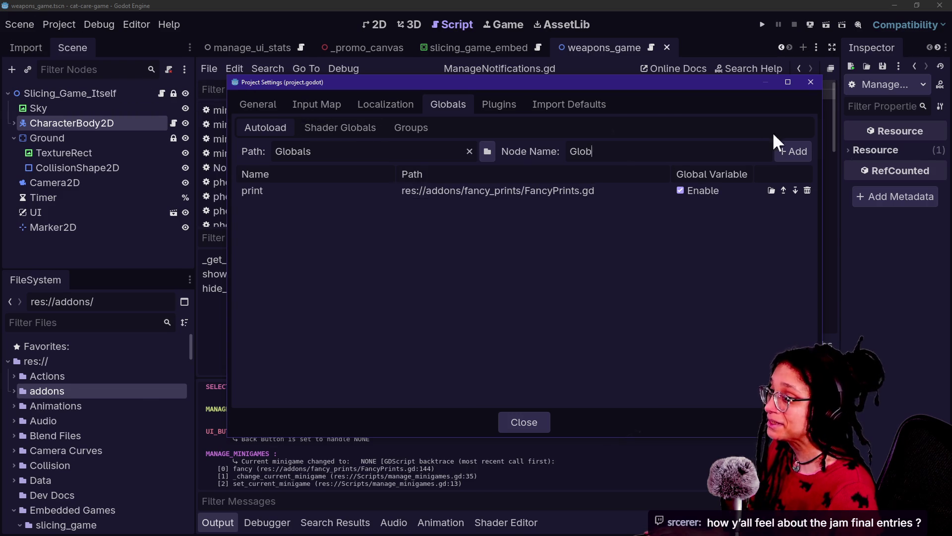
pyautogui.click(811, 82)
pyautogui.hotkey('alt', 'Tab')
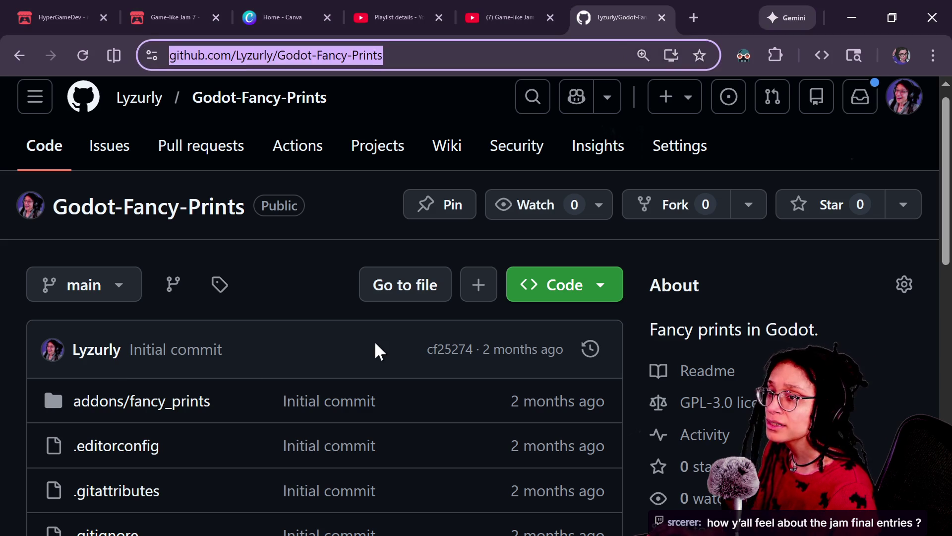
pyautogui.hotkey('alt', 'Tab')
pyautogui.click(61, 24)
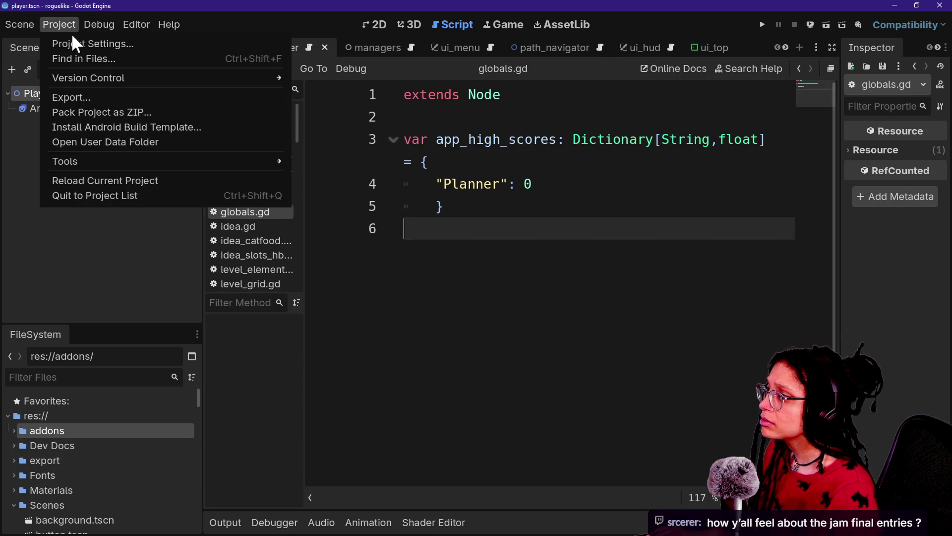
pyautogui.click(72, 43)
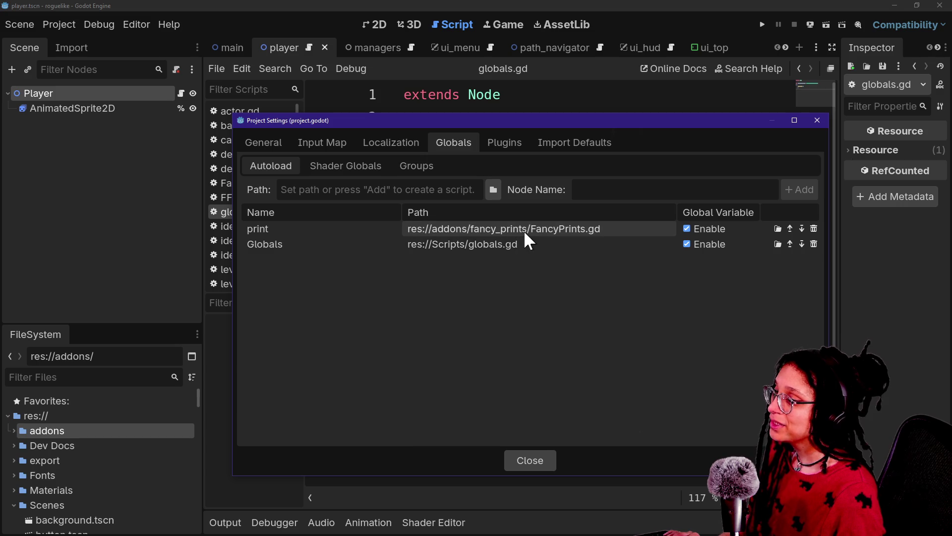
pyautogui.hotkey('alt', 'Tab')
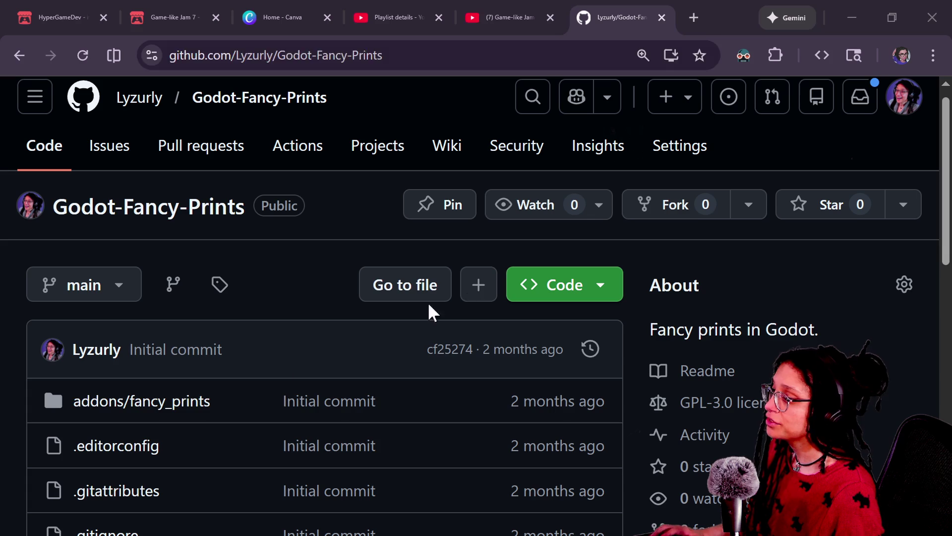
pyautogui.hotkey('alt', 'Tab')
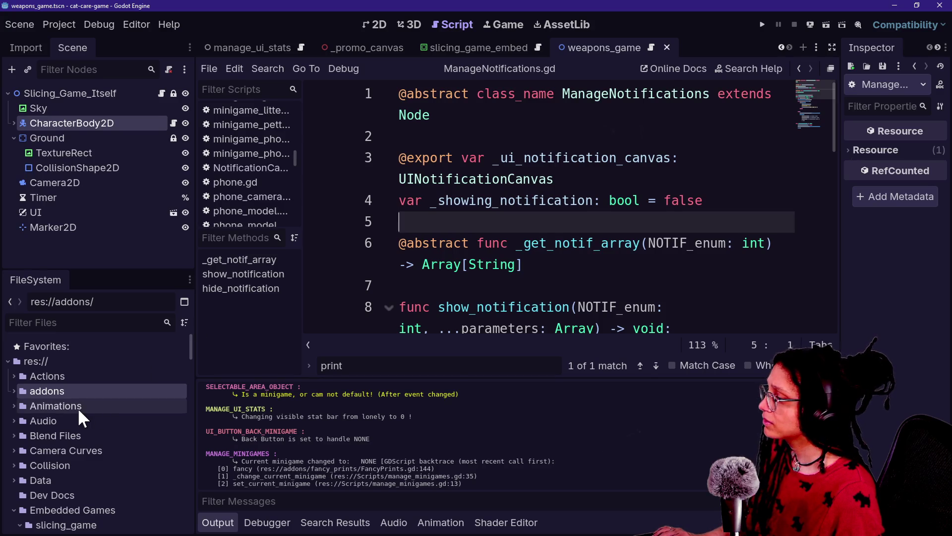
pyautogui.scroll(-5, 78, 407)
pyautogui.click(15, 397)
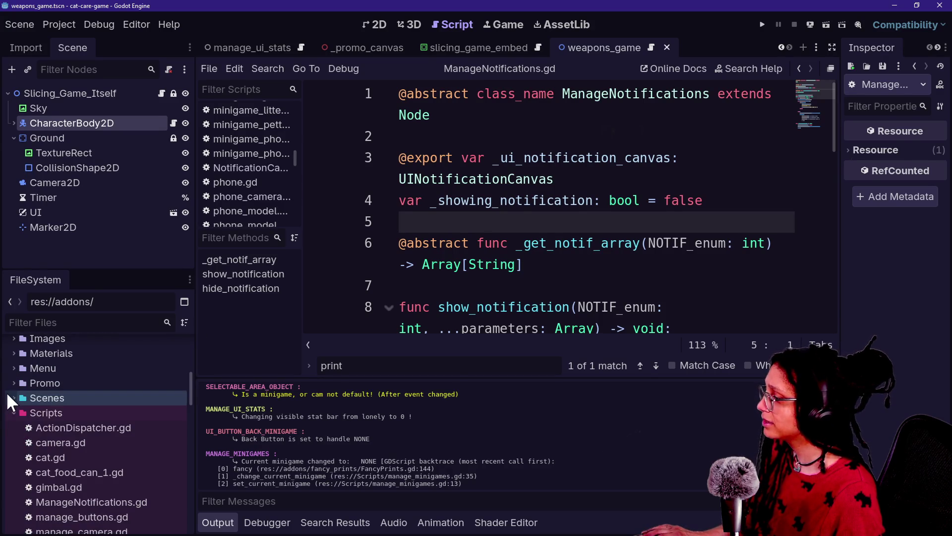
pyautogui.rightClick(37, 413)
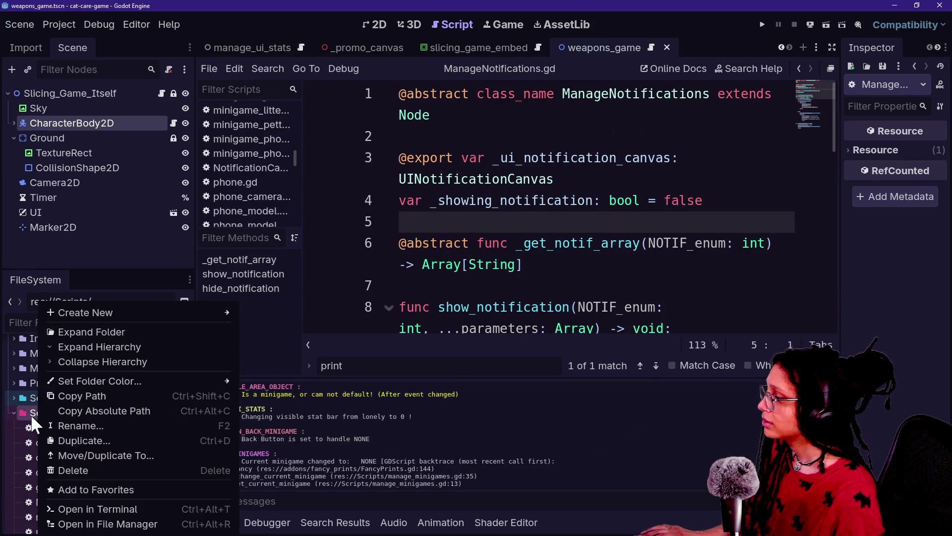
pyautogui.click(30, 415)
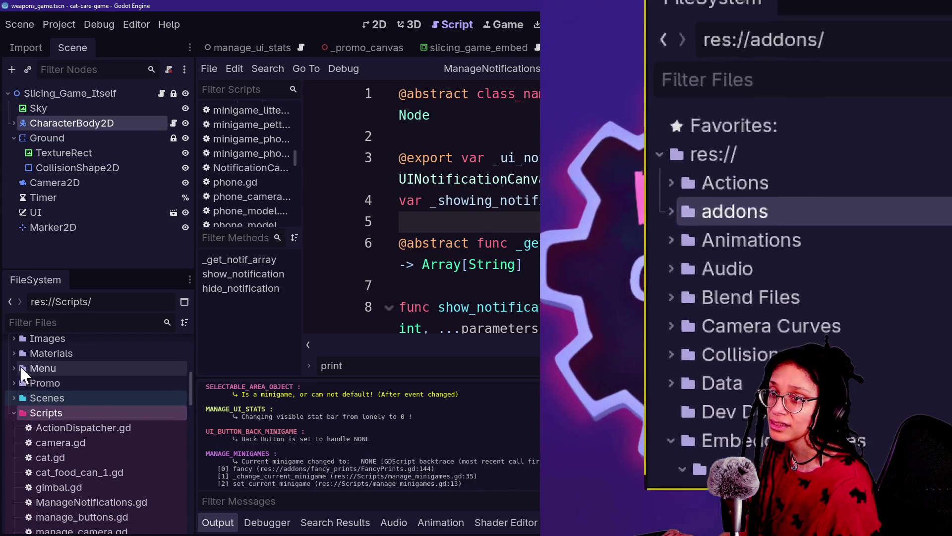
pyautogui.scroll(3, 52, 435)
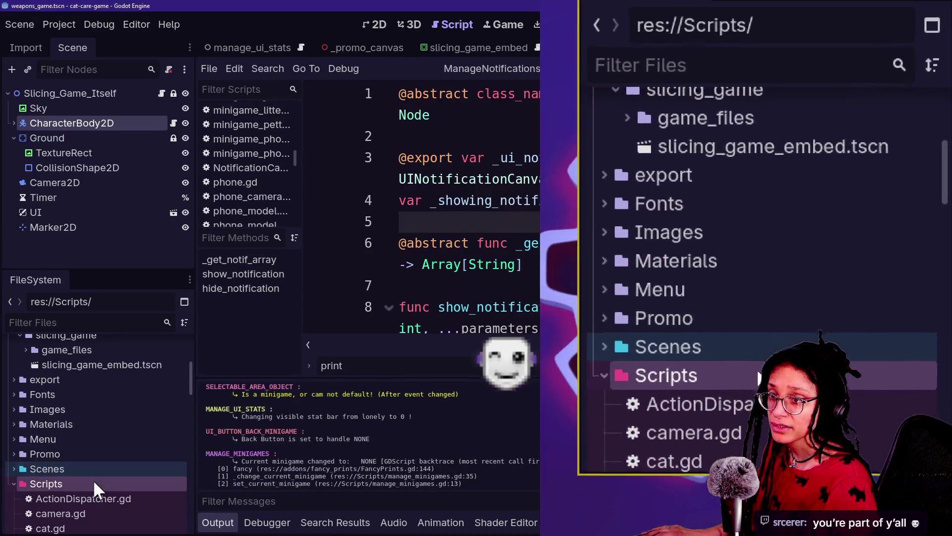
pyautogui.scroll(-2, 68, 456)
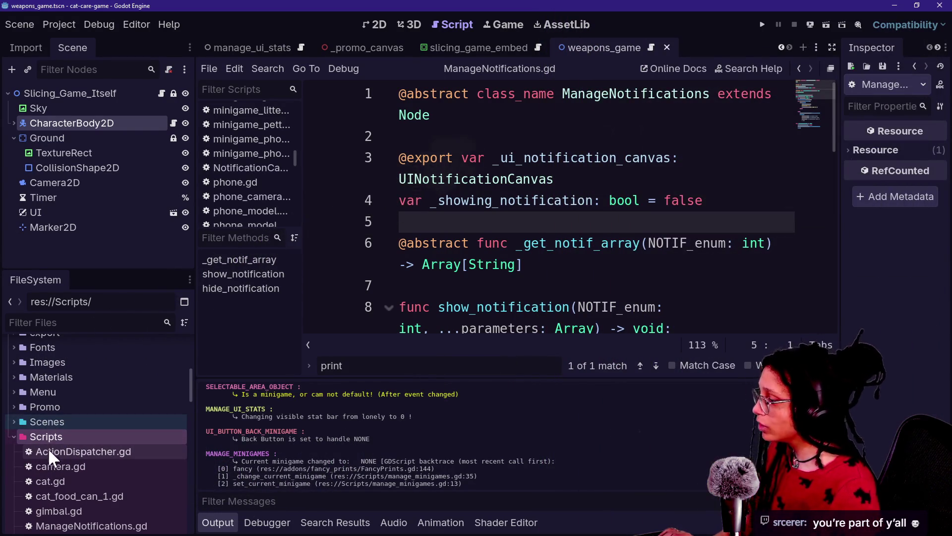
pyautogui.rightClick(49, 438)
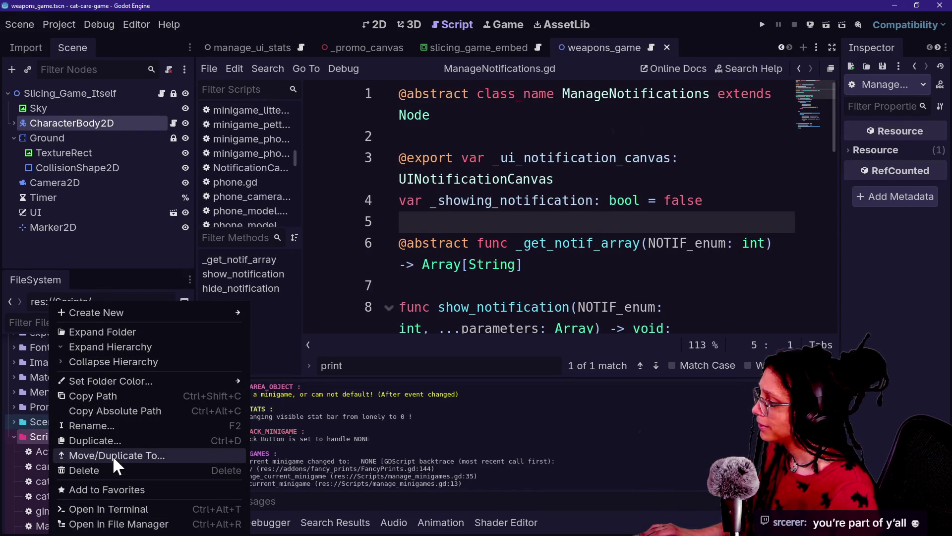
pyautogui.click(35, 436)
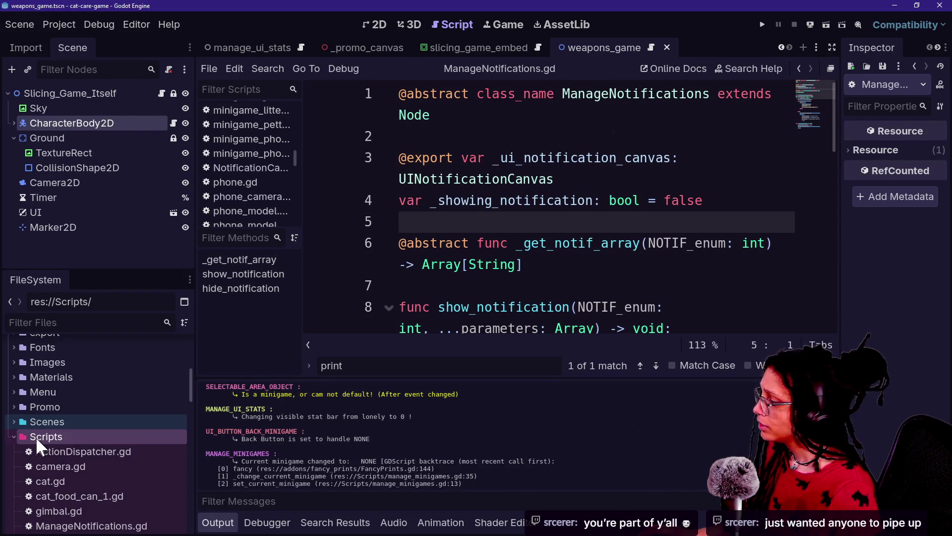
pyautogui.hotkey('alt', 'Tab')
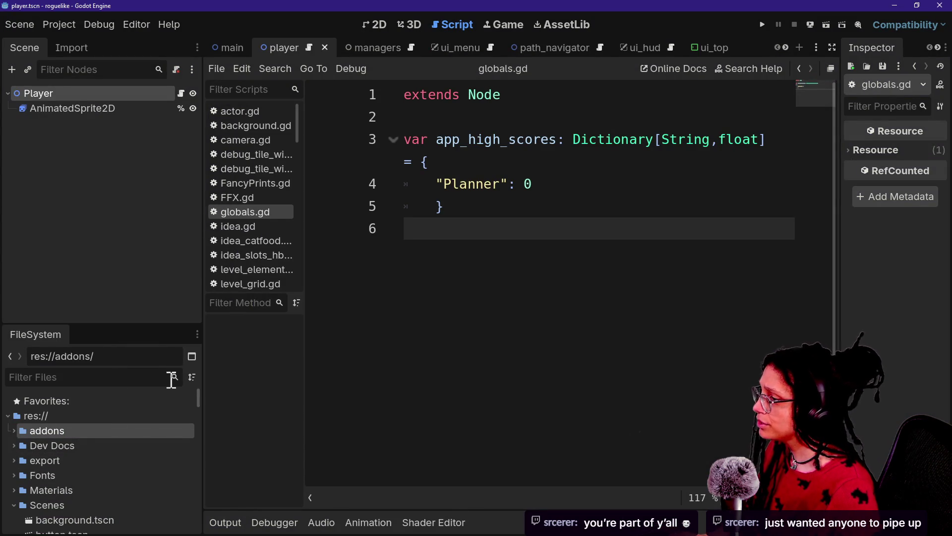
pyautogui.hotkey('ctrl', 'a')
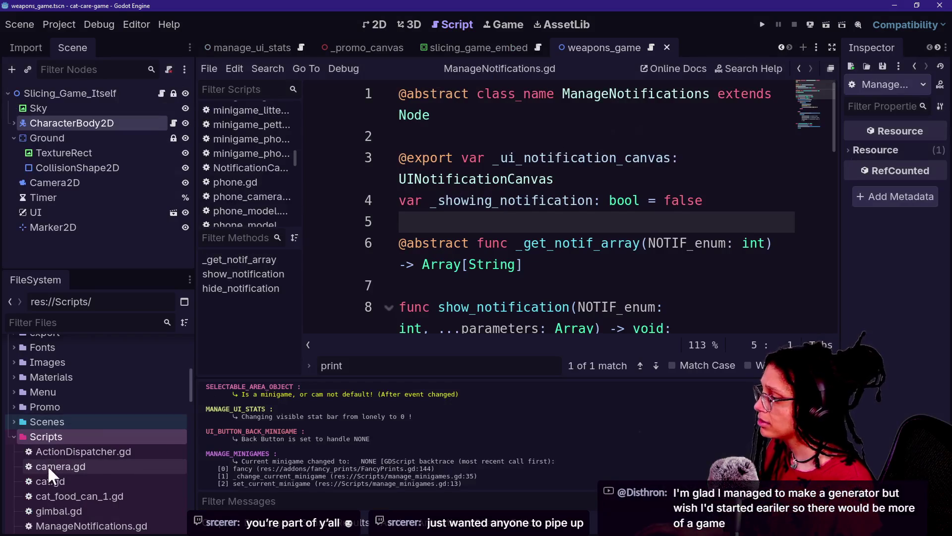
# Create Globals.gd in the Scripts folder, paste in the app_high_scores dictionary, and save it
pyautogui.rightClick(49, 436)
pyautogui.moveTo(169, 311)
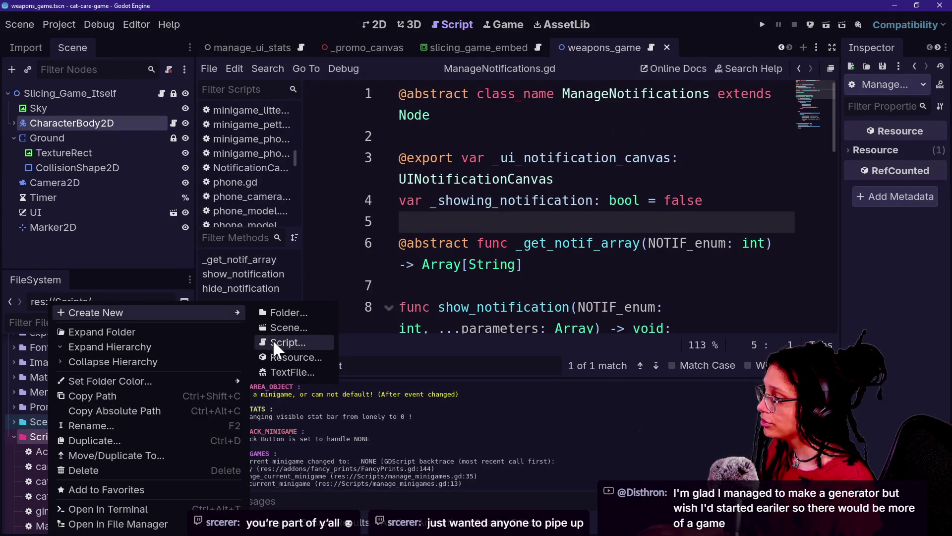
pyautogui.click(273, 340)
pyautogui.write('Globals')
pyautogui.press('Return')
pyautogui.hotkey('ctrl', 'a')
pyautogui.hotkey('ctrl', 'v')
pyautogui.hotkey('ctrl', 's')
# In Project Settings' Autoload list, start a new entry and browse for its script file
pyautogui.click(53, 25)
pyautogui.click(75, 41)
pyautogui.click(608, 155)
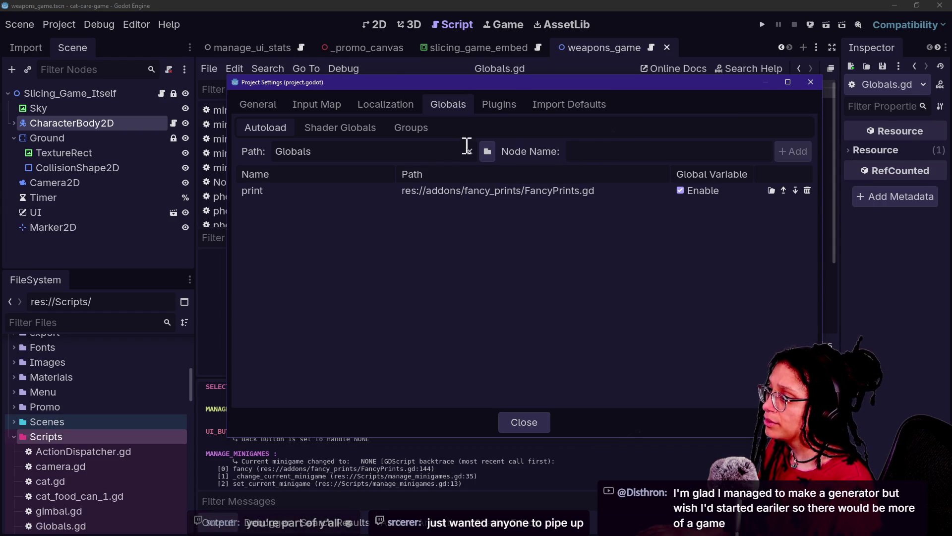
pyautogui.click(487, 151)
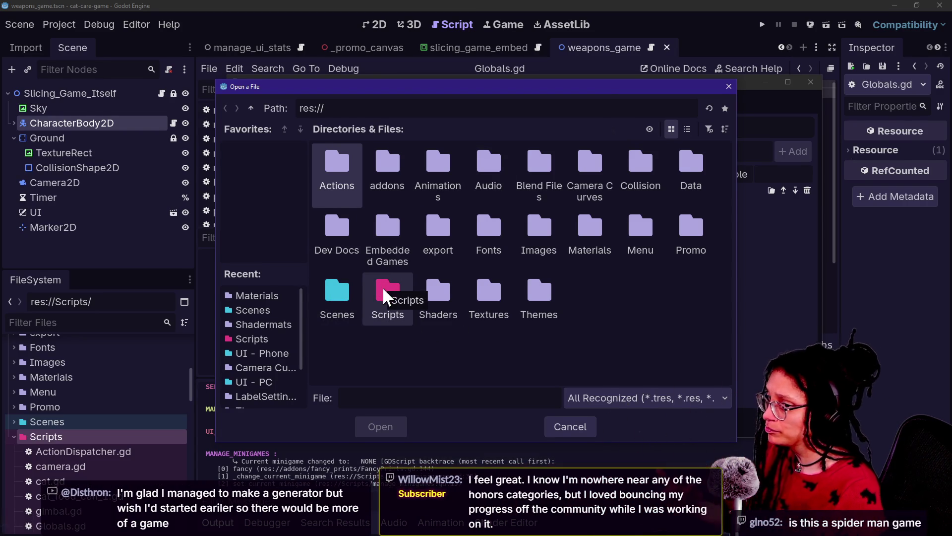
# Open the Scripts folder in the Open a File dialog and scroll through its files
pyautogui.doubleClick(383, 286)
pyautogui.scroll(-3, 466, 253)
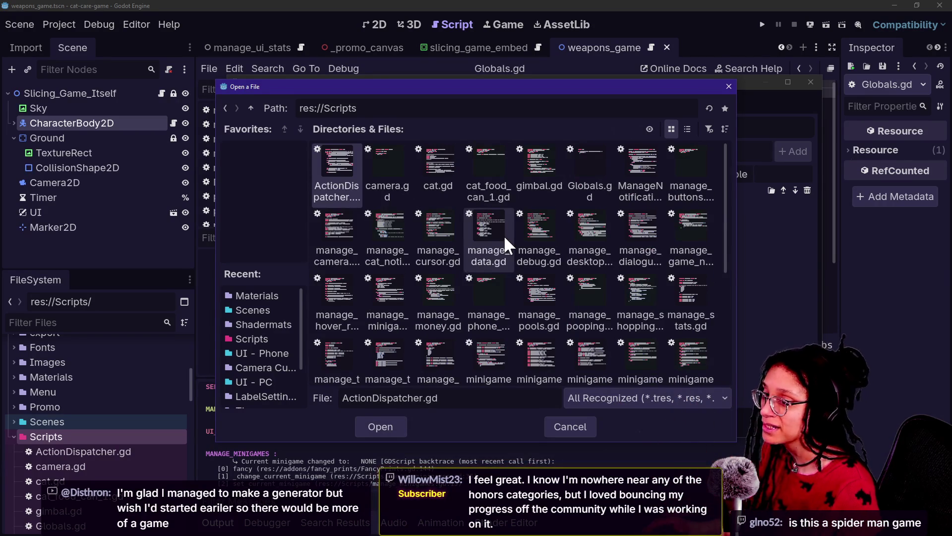
pyautogui.scroll(-5, 504, 235)
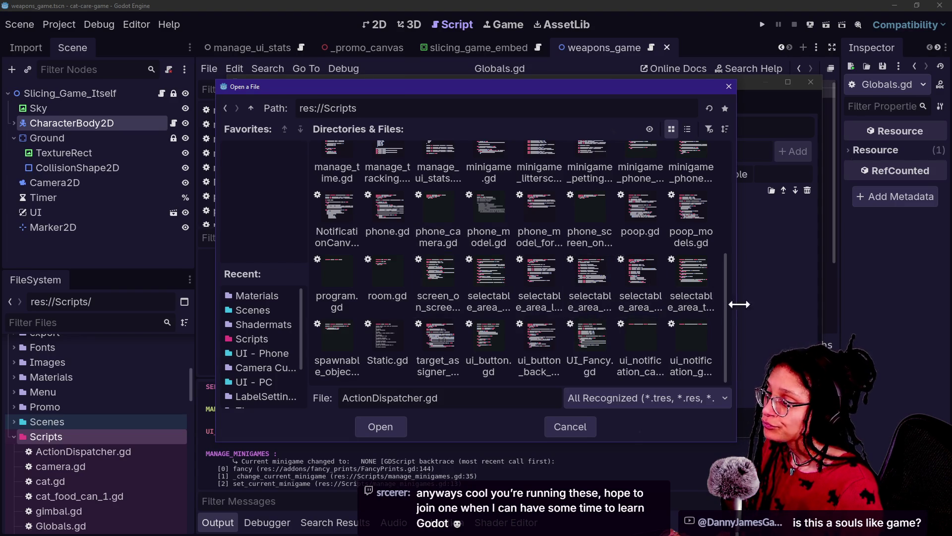
pyautogui.moveTo(728, 284); pyautogui.dragTo(722, 235)
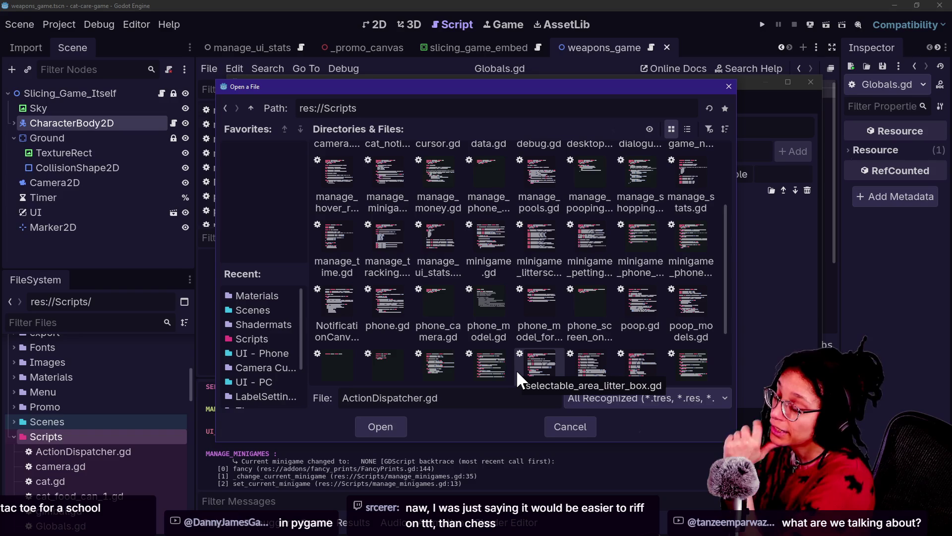
pyautogui.moveTo(724, 274); pyautogui.dragTo(727, 340)
pyautogui.scroll(1, 726, 328)
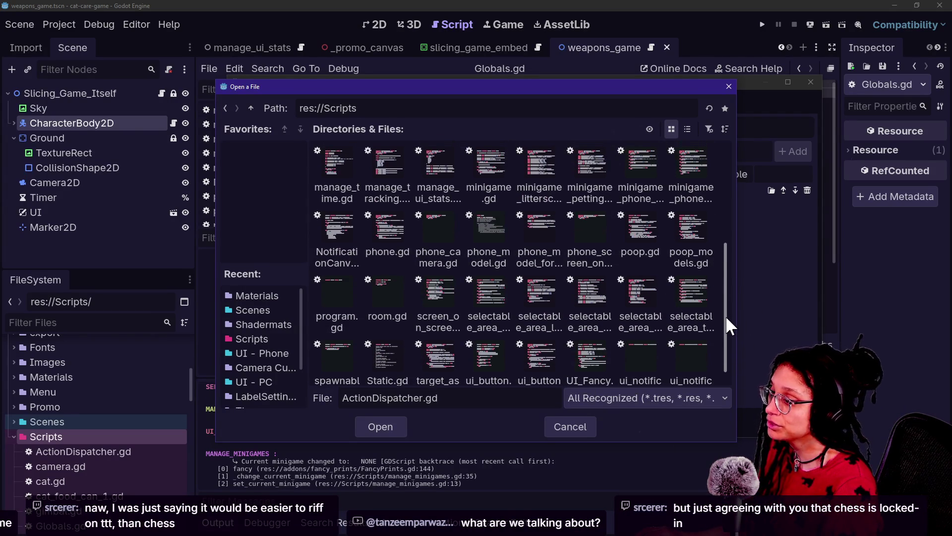
pyautogui.moveTo(724, 307)
pyautogui.mouseDown()
pyautogui.moveTo(723, 326)
pyautogui.moveTo(725, 308)
pyautogui.mouseUp()
pyautogui.scroll(-1, 723, 307)
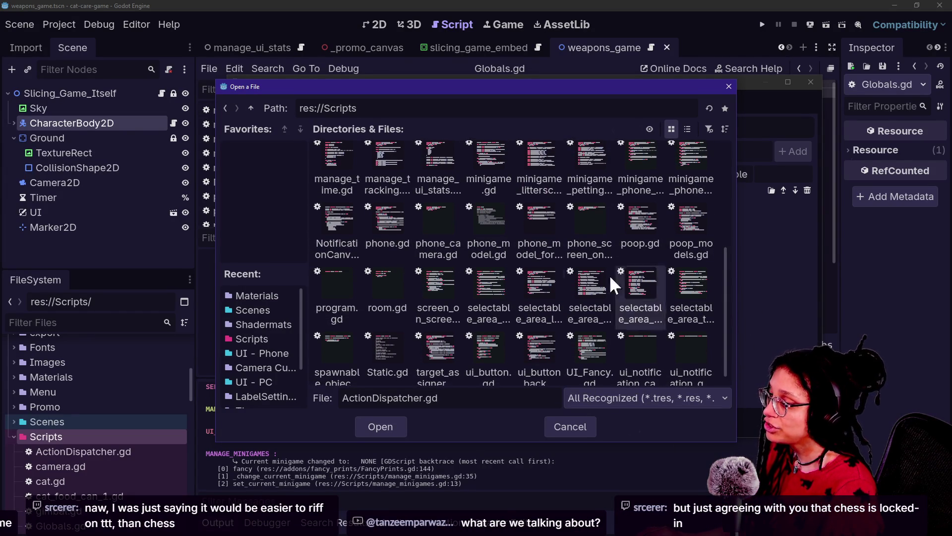
pyautogui.moveTo(727, 292); pyautogui.dragTo(729, 274)
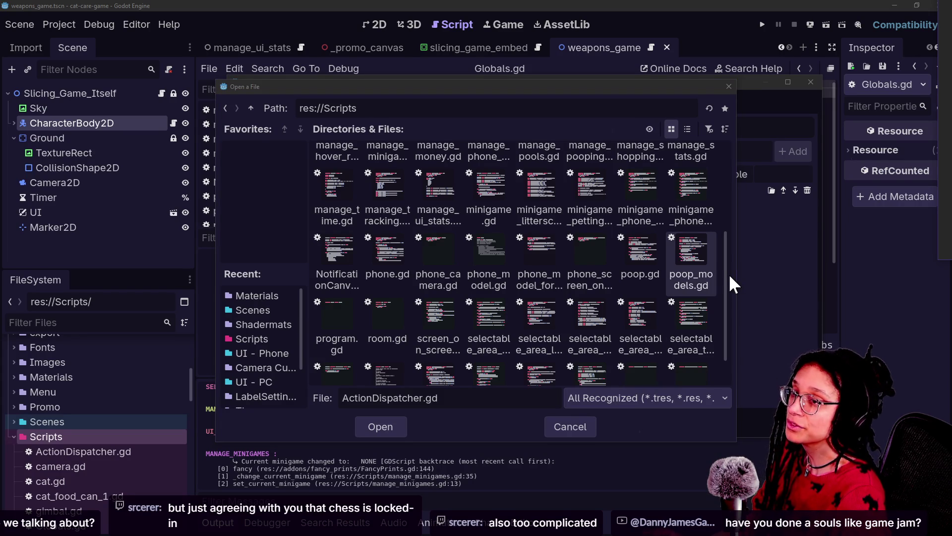
pyautogui.hotkey('alt', 'Tab')
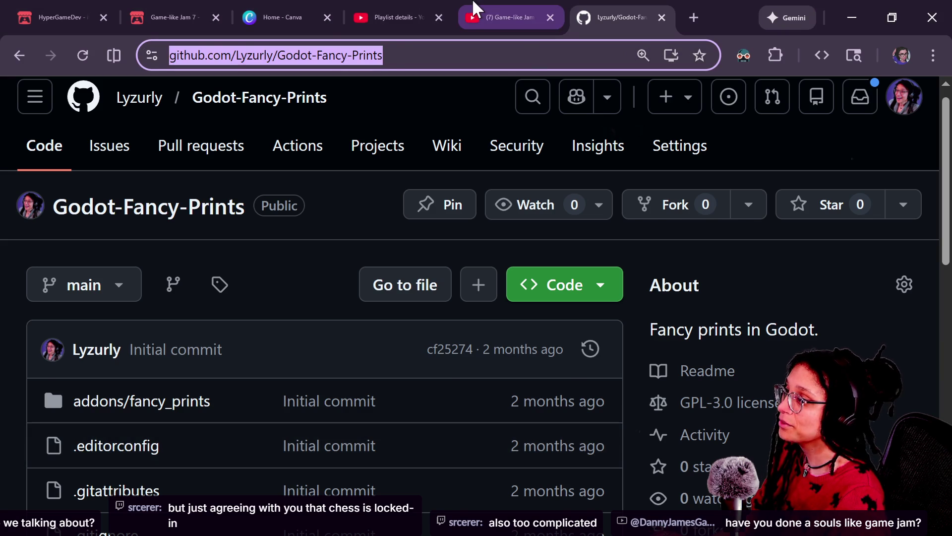
# Go to the HyperGameDev itch.io page, reset its zoom to 100%, and scroll through the jam list
pyautogui.click(496, 18)
pyautogui.click(359, 8)
pyautogui.click(85, 7)
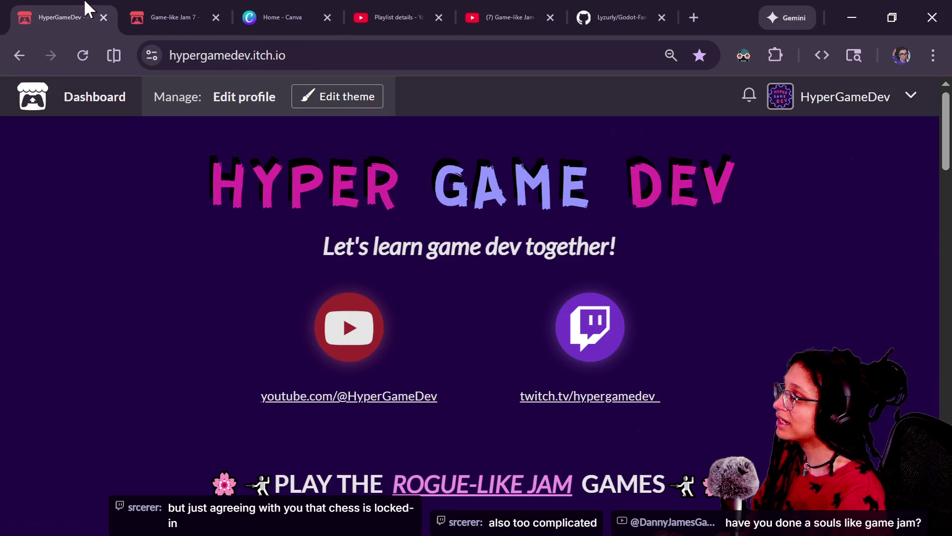
pyautogui.click(145, 4)
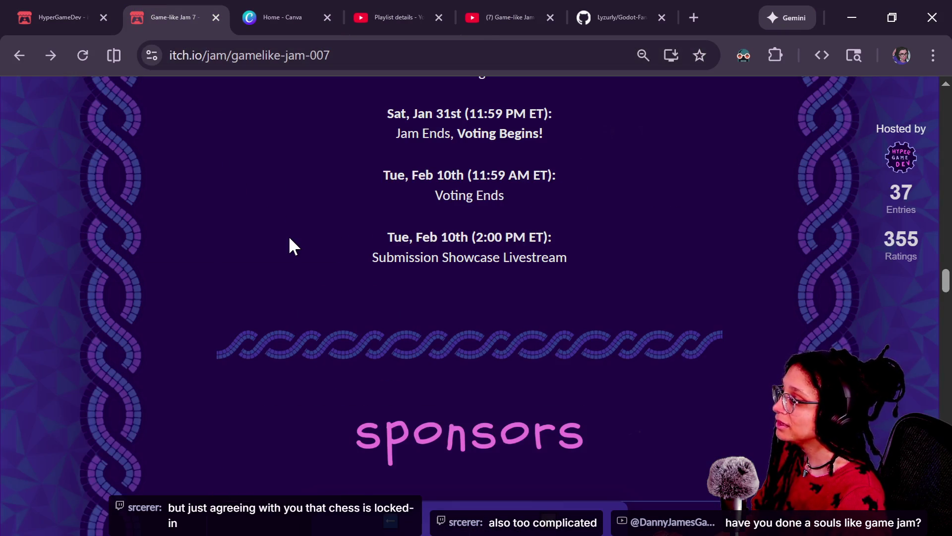
pyautogui.scroll(10, 288, 235)
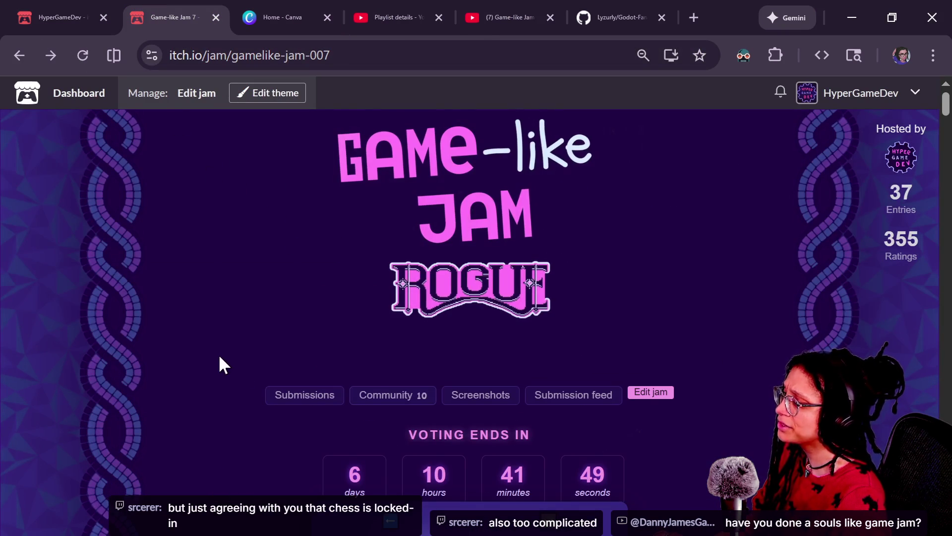
pyautogui.click(65, 18)
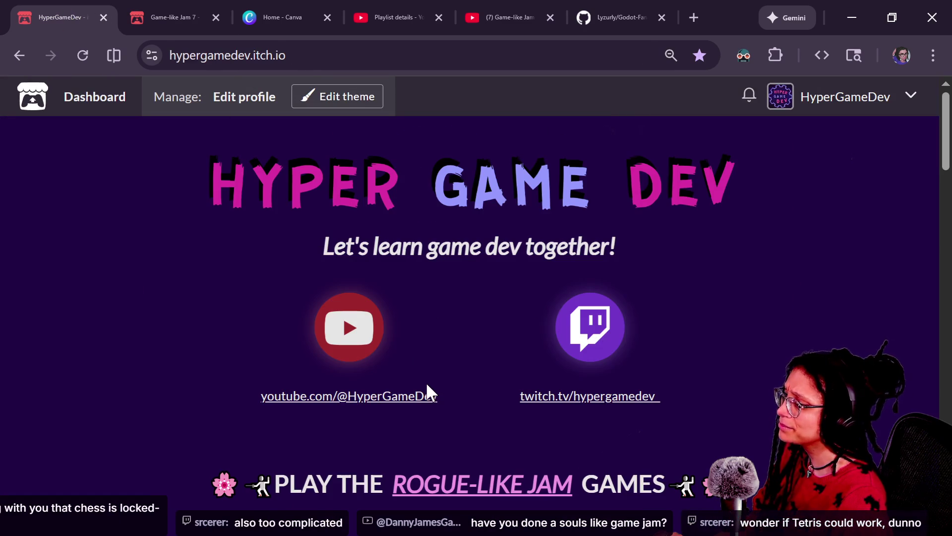
pyautogui.scroll(-15, 428, 392)
pyautogui.scroll(8, 428, 392)
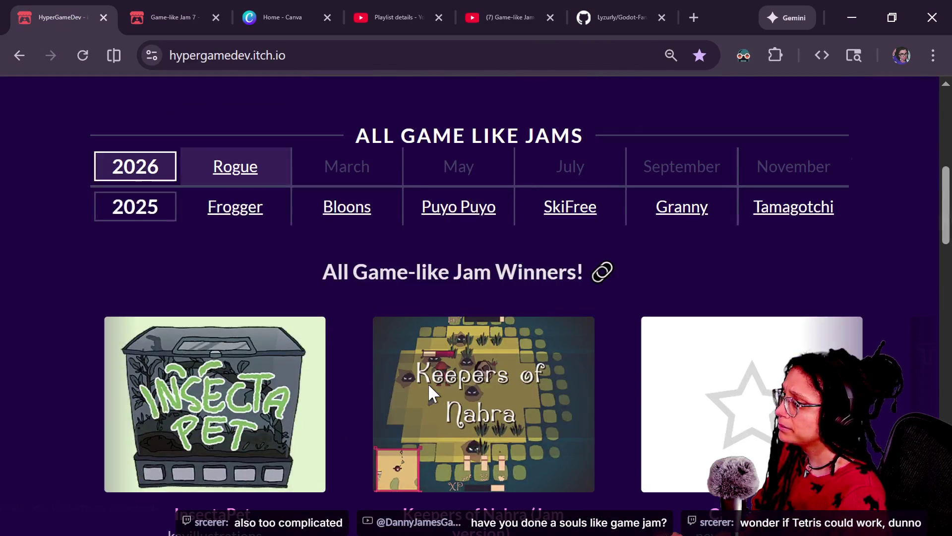
pyautogui.scroll(6, 426, 397)
pyautogui.keyDown('ctrl'); pyautogui.scroll(5, 425, 396); pyautogui.keyUp('ctrl')
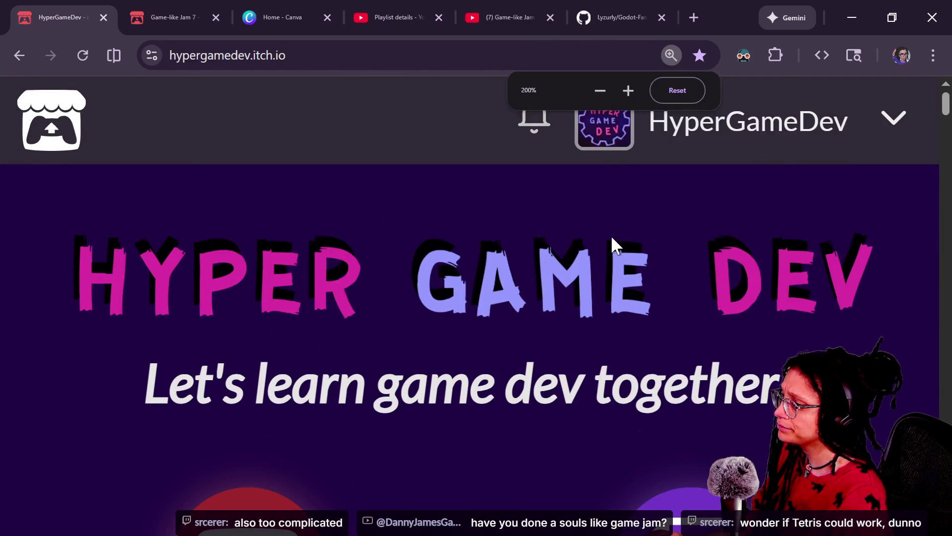
pyautogui.click(662, 90)
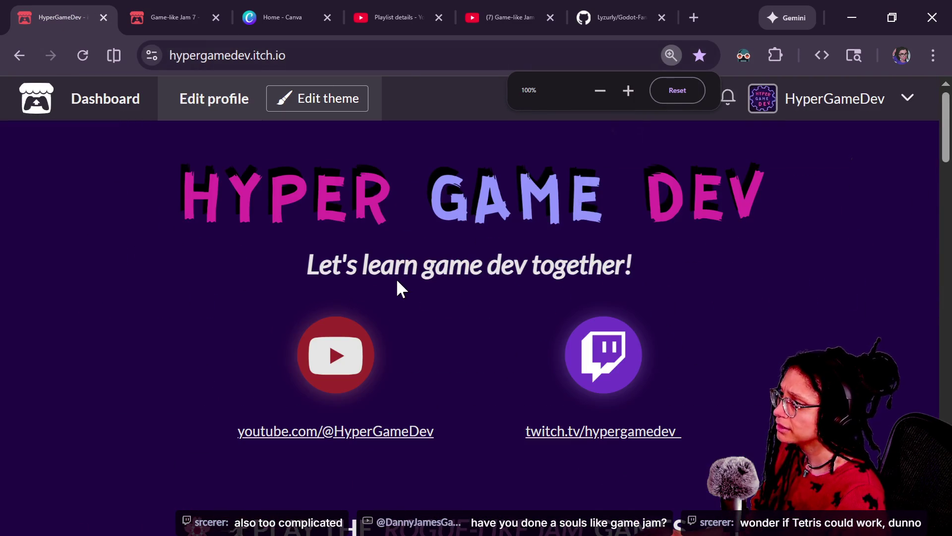
pyautogui.scroll(-10, 397, 280)
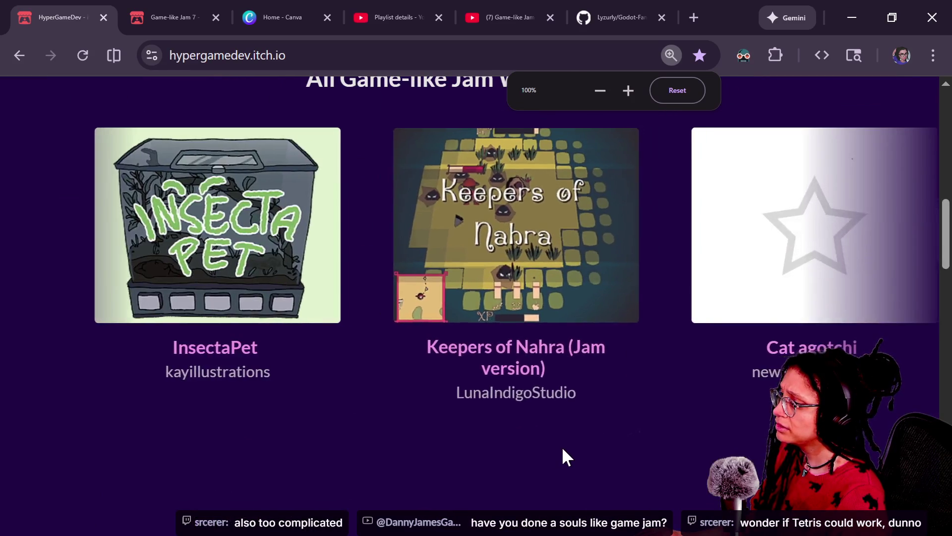
pyautogui.scroll(7, 564, 454)
pyautogui.scroll(-4, 564, 453)
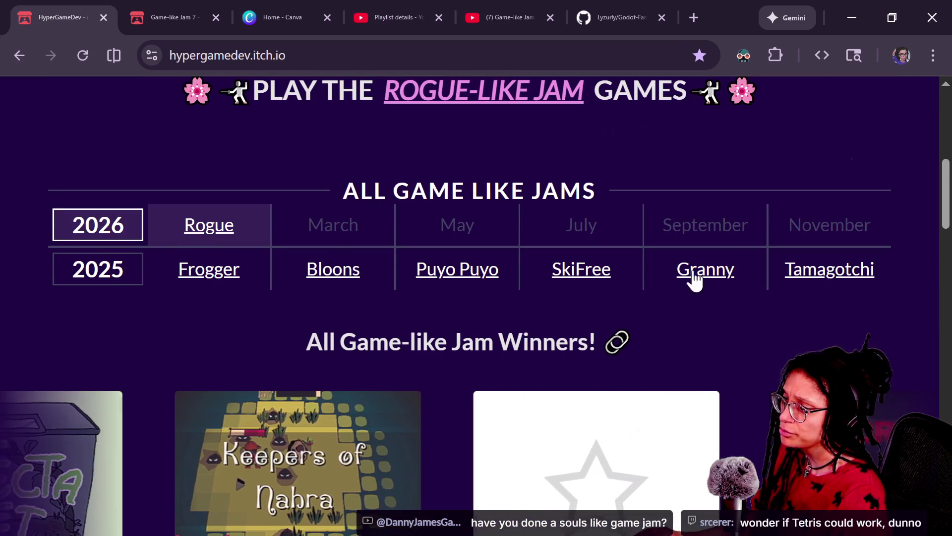
# Select the page address, highlight the September 2026 jam entry, and bring up the live chat
pyautogui.hotkey('ctrl', 'l')
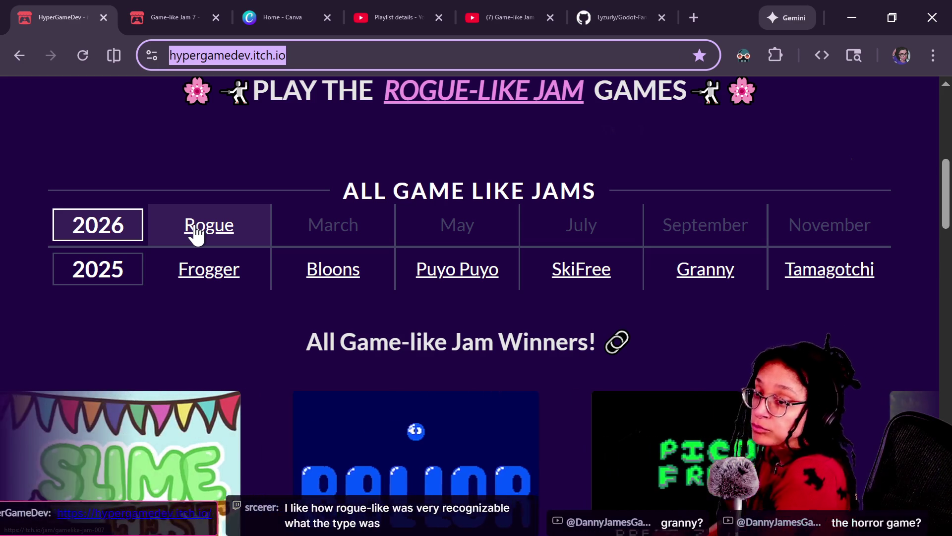
pyautogui.hotkey('alt', 'Tab')
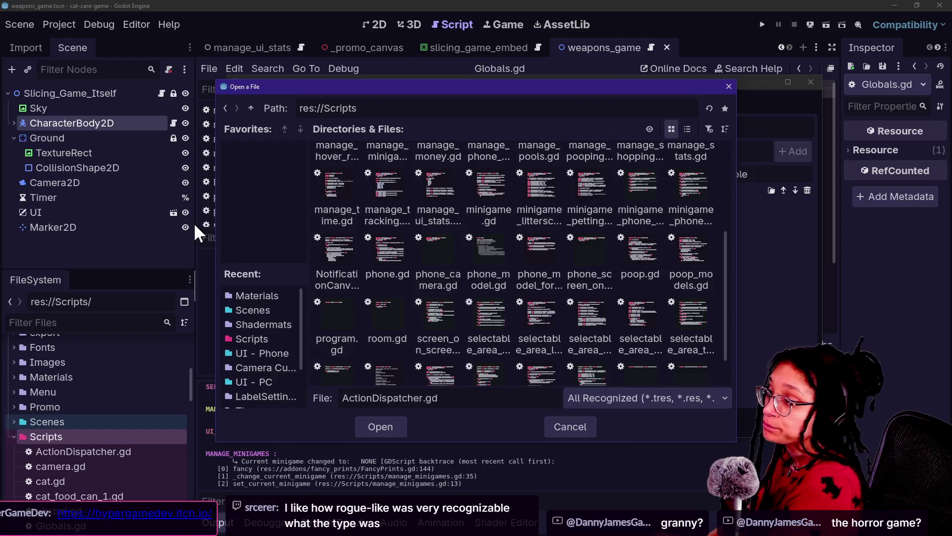
pyautogui.hotkey('alt', 'Tab')
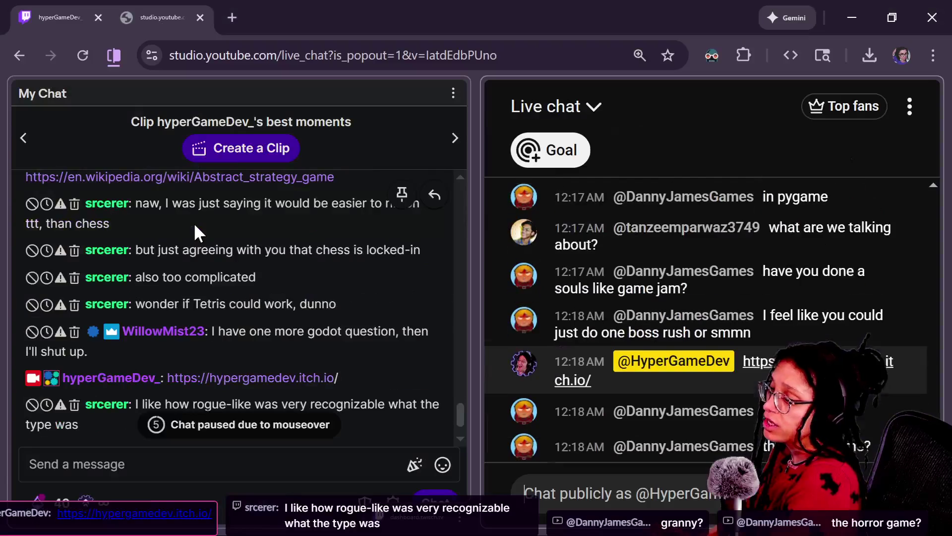
pyautogui.hotkey('alt', 'Tab')
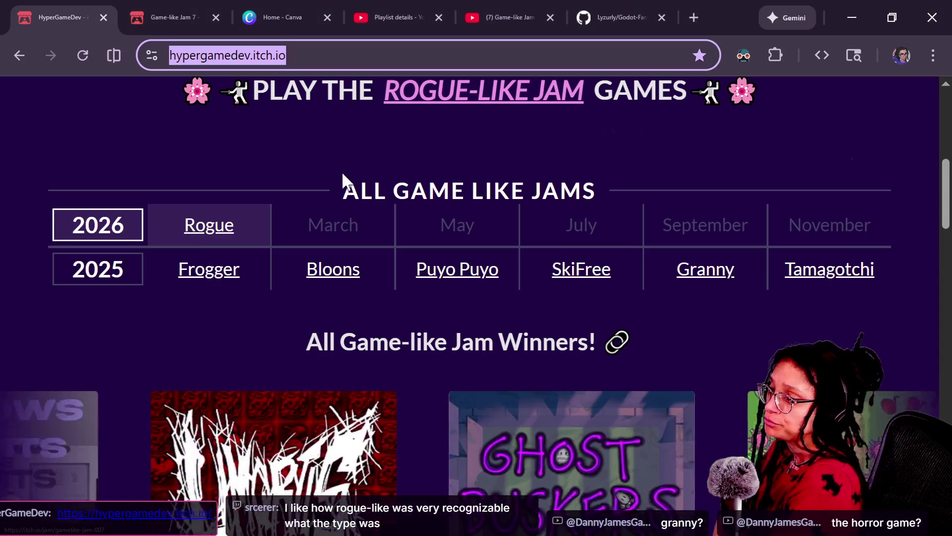
pyautogui.moveTo(659, 229); pyautogui.dragTo(772, 227)
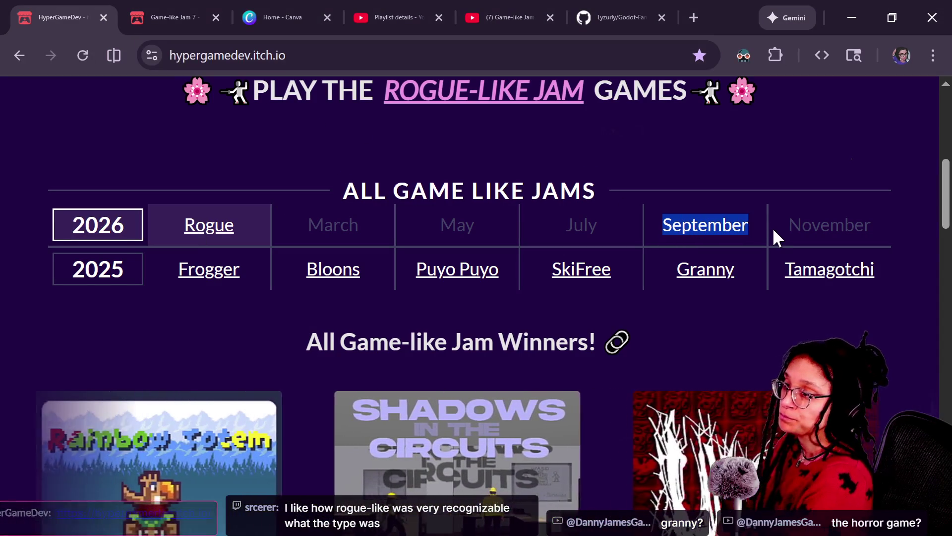
pyautogui.click(771, 227)
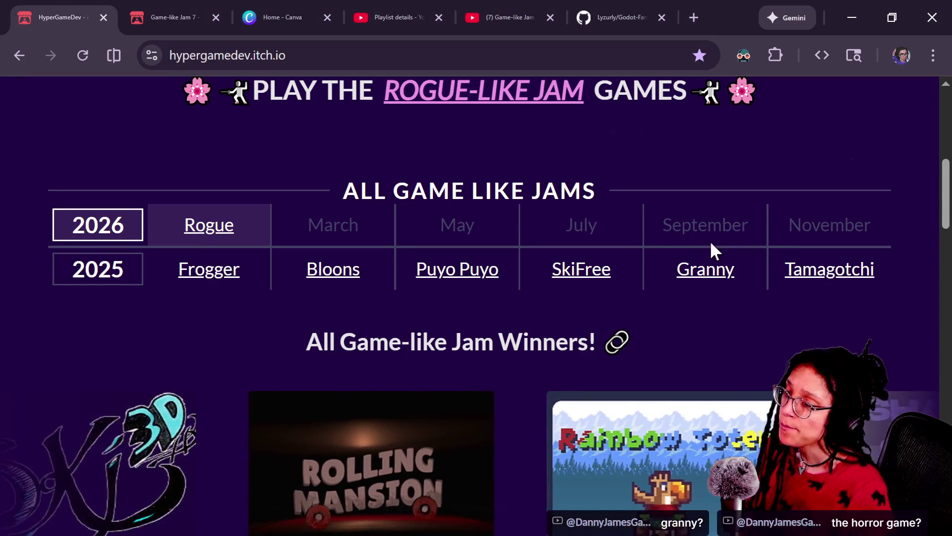
pyautogui.moveTo(656, 232); pyautogui.dragTo(743, 234)
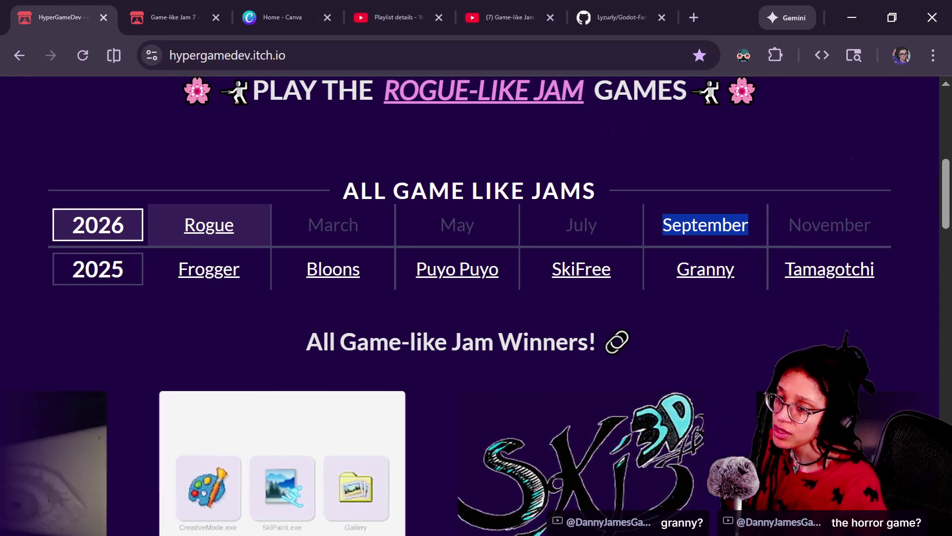
pyautogui.hotkey('alt', 'Tab')
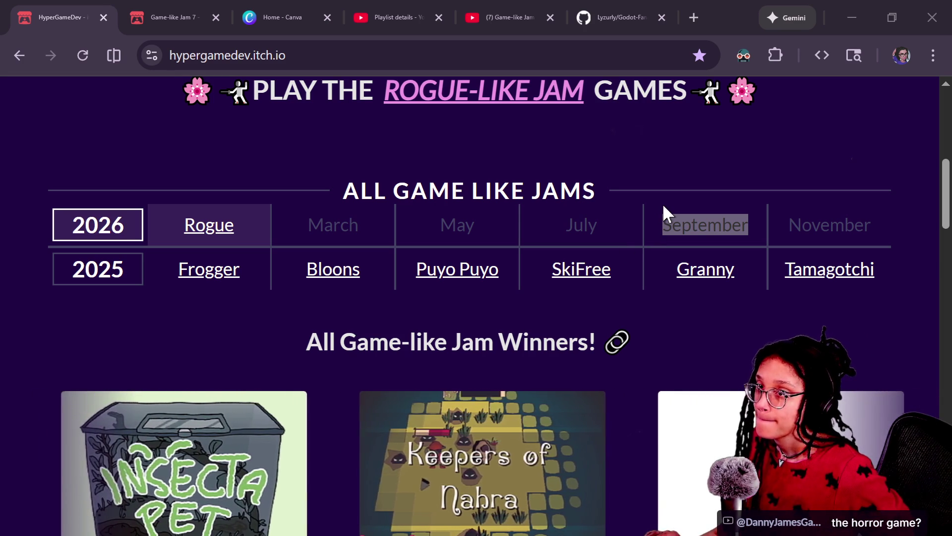
pyautogui.hotkey('alt', 'Tab')
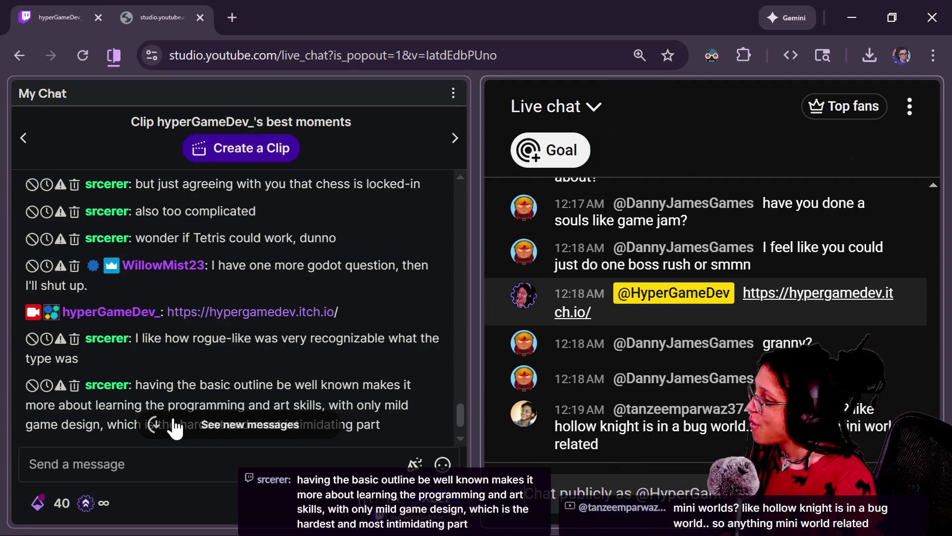
# Highlight the chat's 'Tetris' suggestion, then return to the hypergamedev itch.io jams page
pyautogui.moveTo(146, 235)
pyautogui.mouseDown()
pyautogui.moveTo(344, 233)
pyautogui.moveTo(99, 245)
pyautogui.moveTo(149, 233)
pyautogui.mouseUp()
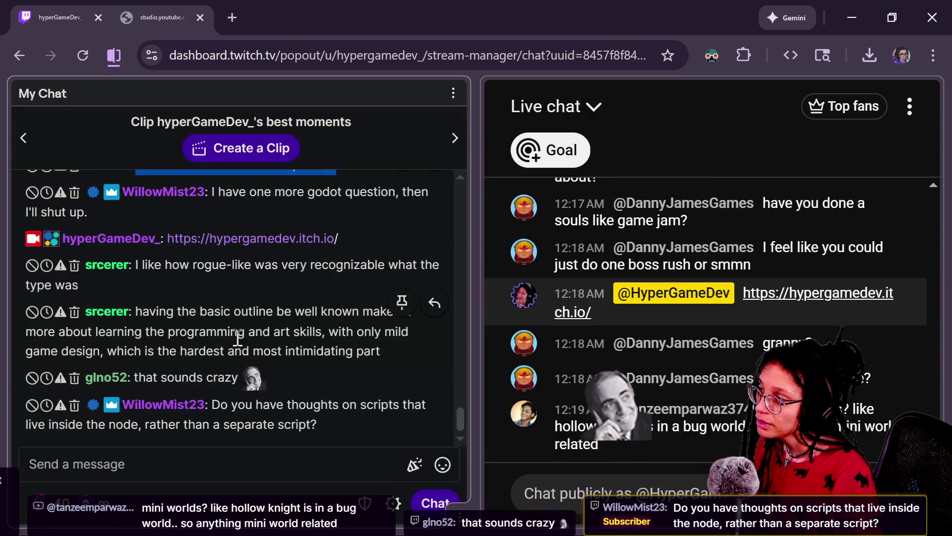
pyautogui.scroll(5, 238, 338)
pyautogui.scroll(-3, 235, 335)
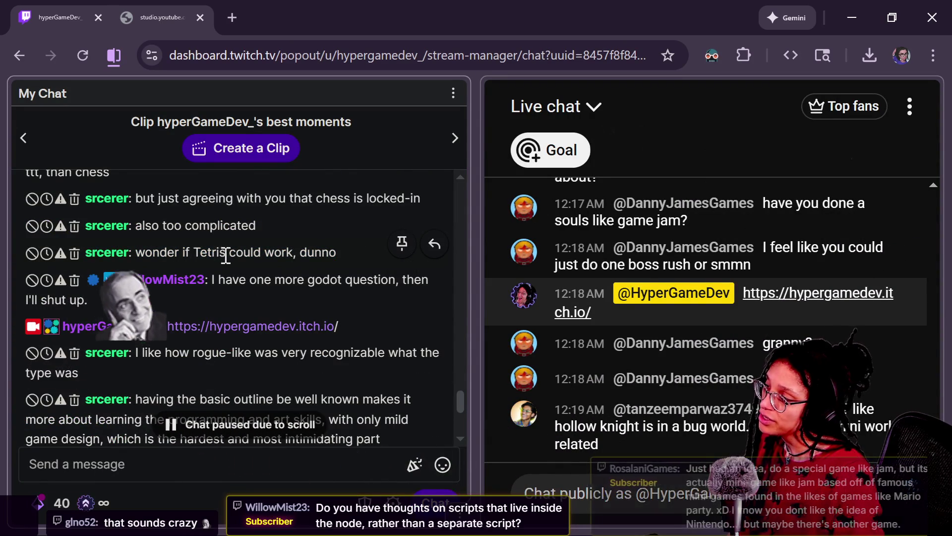
pyautogui.doubleClick(224, 253)
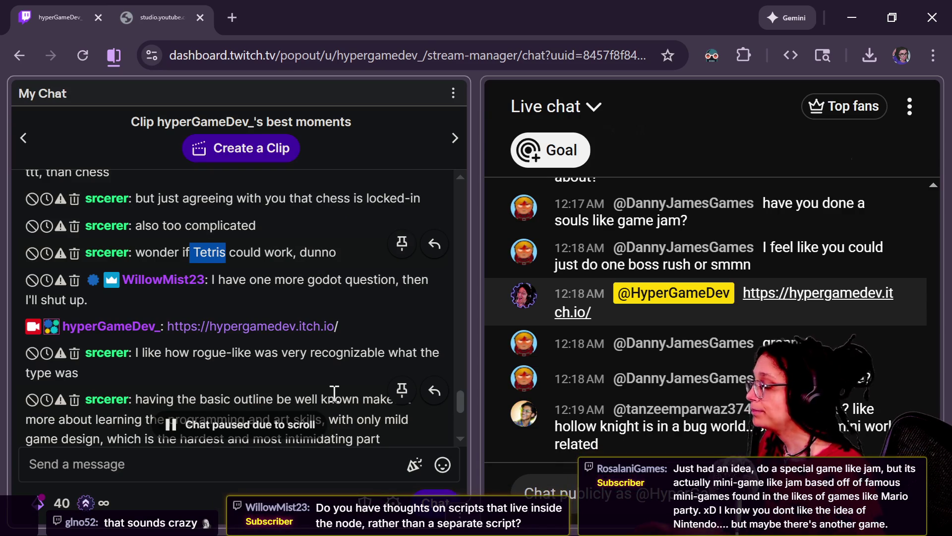
pyautogui.hotkey('alt', 'Tab')
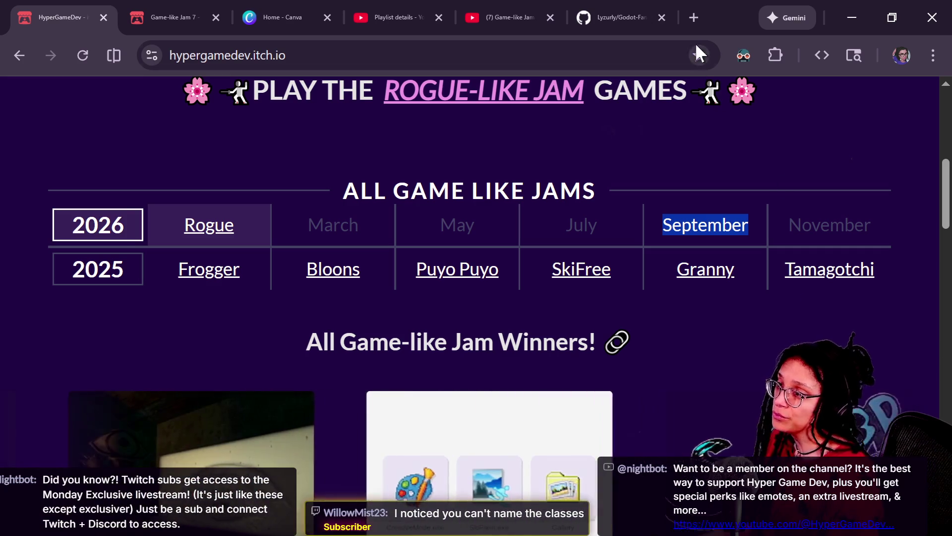
# Search the web for 'minecraft notch original game' in a new tab
pyautogui.click(697, 19)
pyautogui.write('minecraft ')
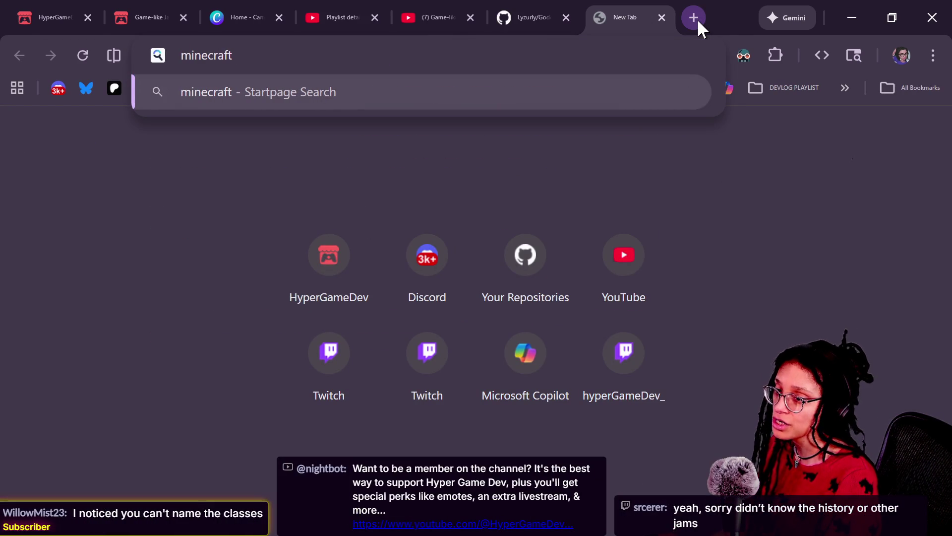
pyautogui.write('notch')
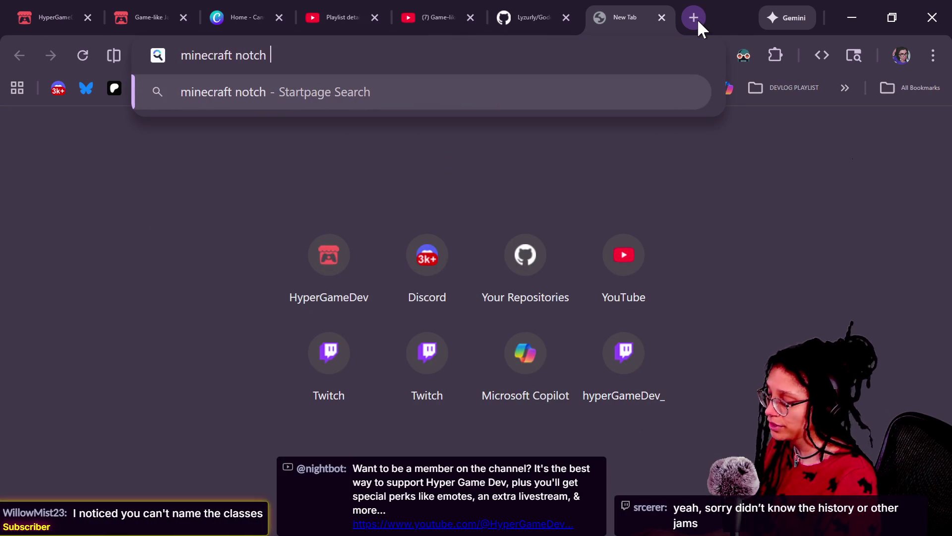
pyautogui.write(' tg')
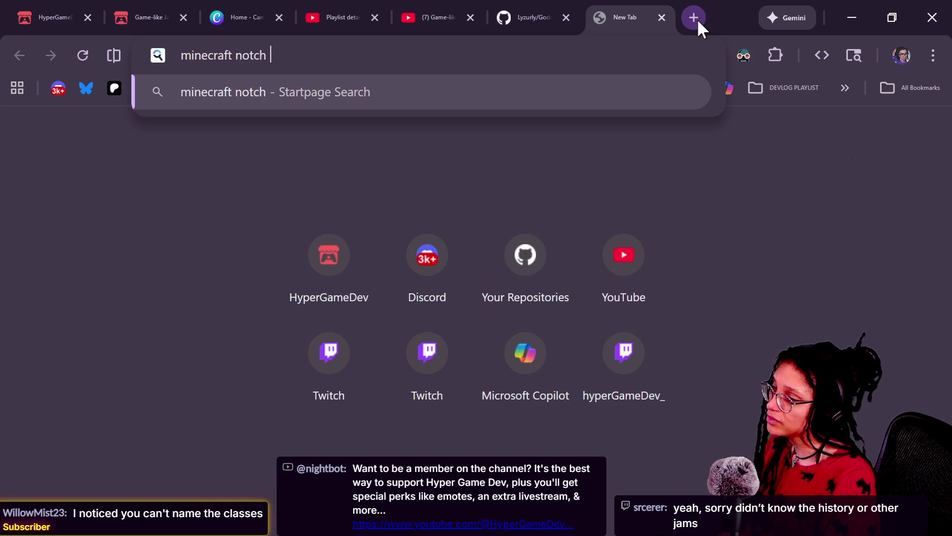
pyautogui.press('BackSpace')
pyautogui.press('BackSpace')
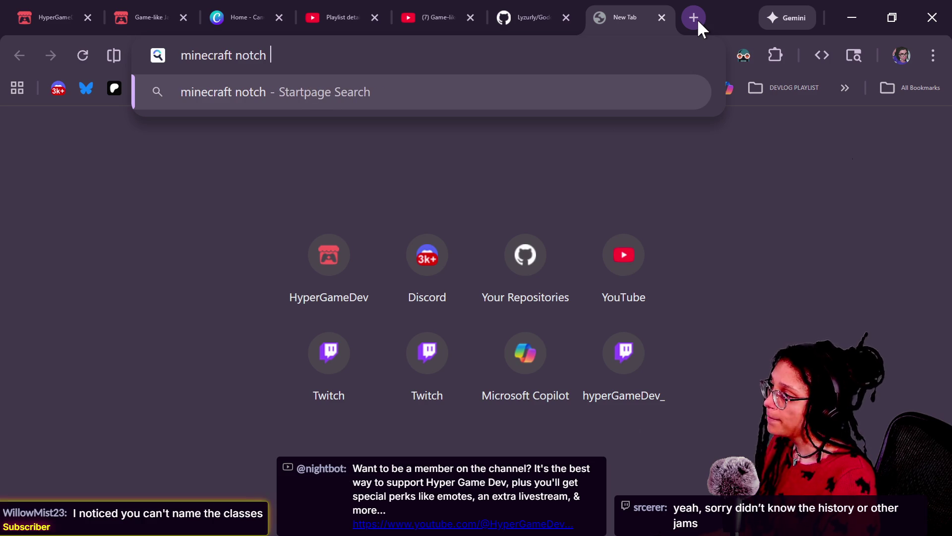
pyautogui.write('original game')
pyautogui.press('Return')
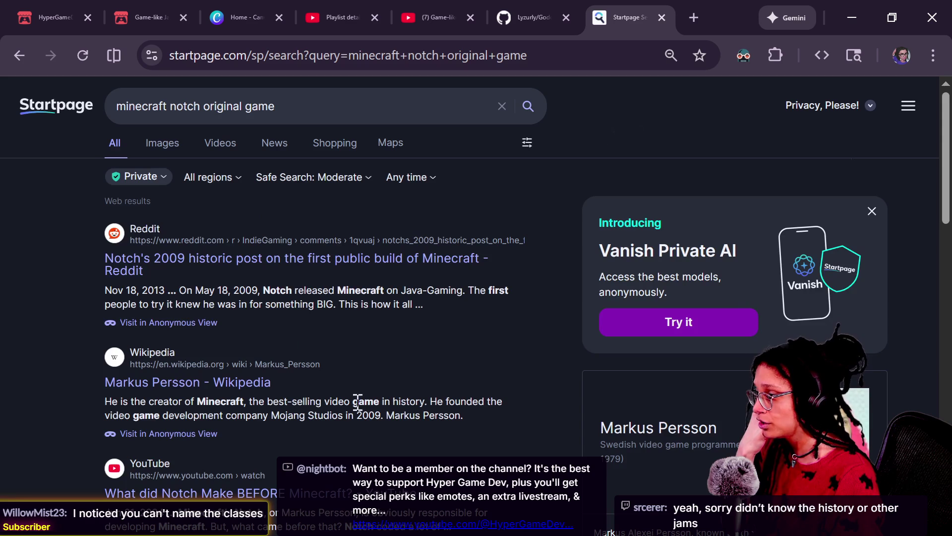
# Follow the Reddit post on Minecraft's first build to the original forum thread and try its applet
pyautogui.click(279, 263)
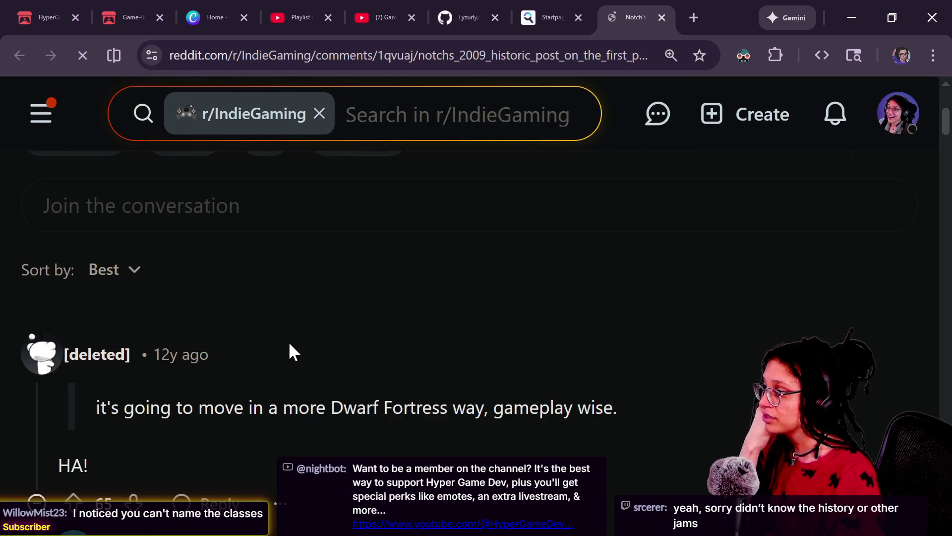
pyautogui.scroll(5, 289, 350)
pyautogui.click(219, 323)
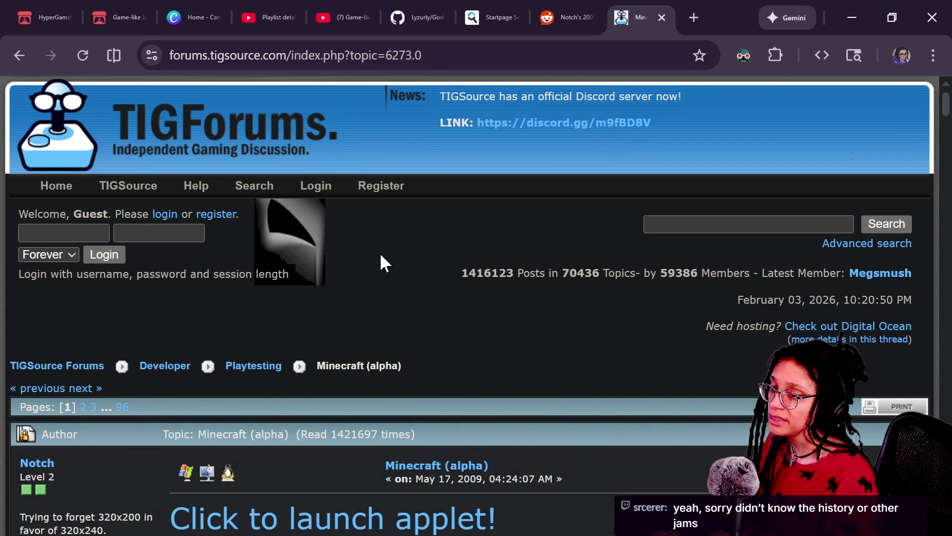
pyautogui.scroll(-2, 416, 335)
pyautogui.scroll(-2, 599, 406)
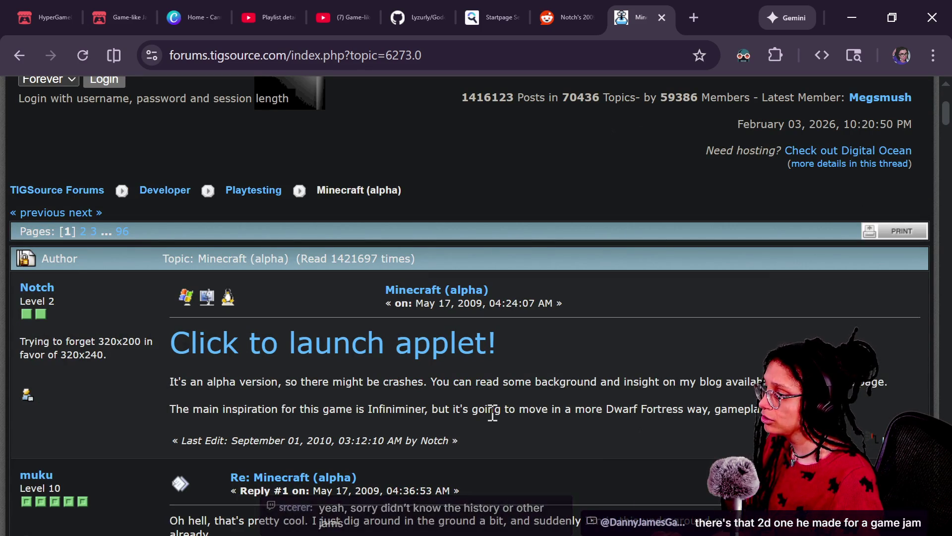
pyautogui.click(384, 353)
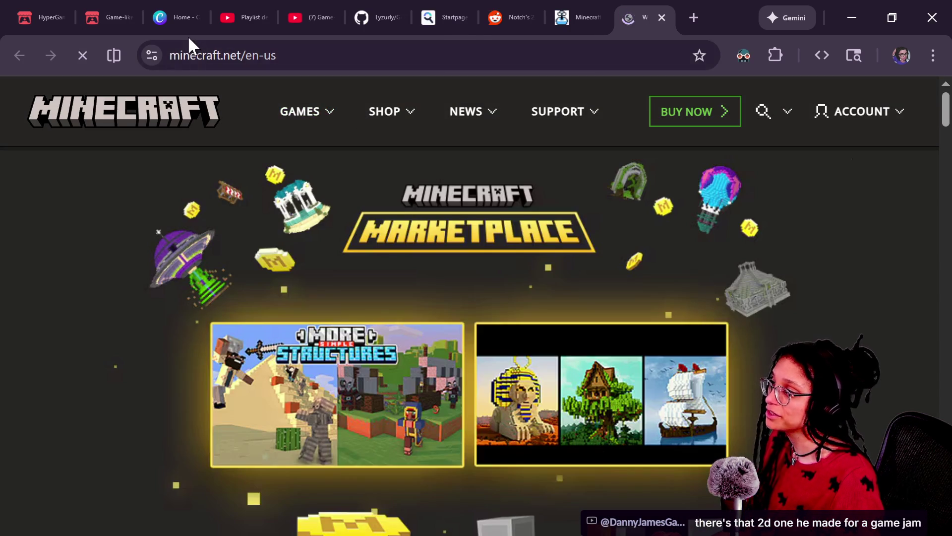
pyautogui.moveTo(259, 56); pyautogui.dragTo(333, 55)
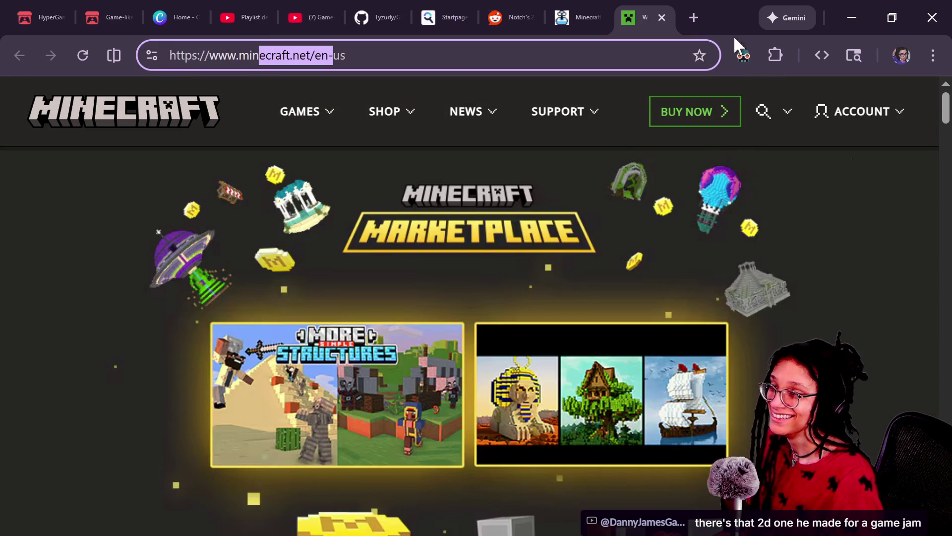
pyautogui.click(662, 18)
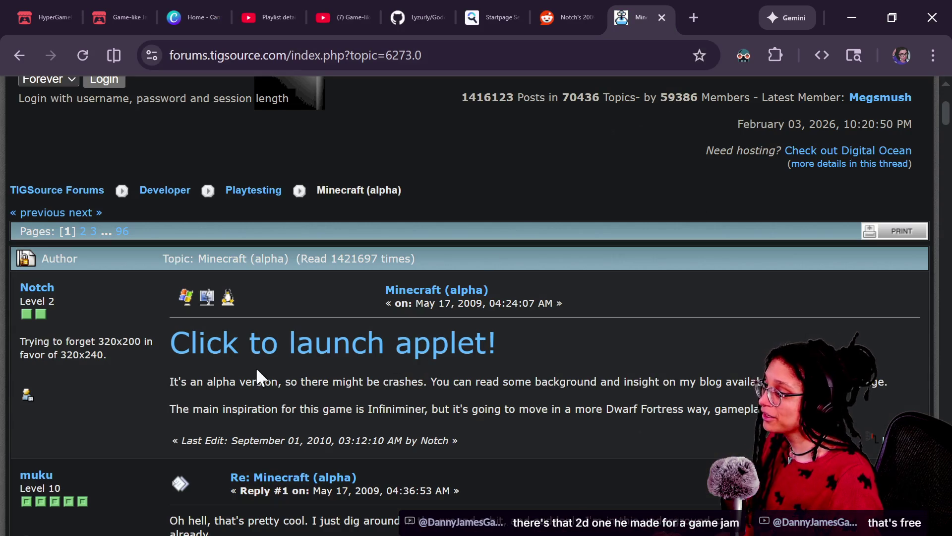
# Scroll through the TIGForums Minecraft (alpha) thread to its end and back to the top
pyautogui.scroll(-3, 583, 390)
pyautogui.scroll(-15, 581, 388)
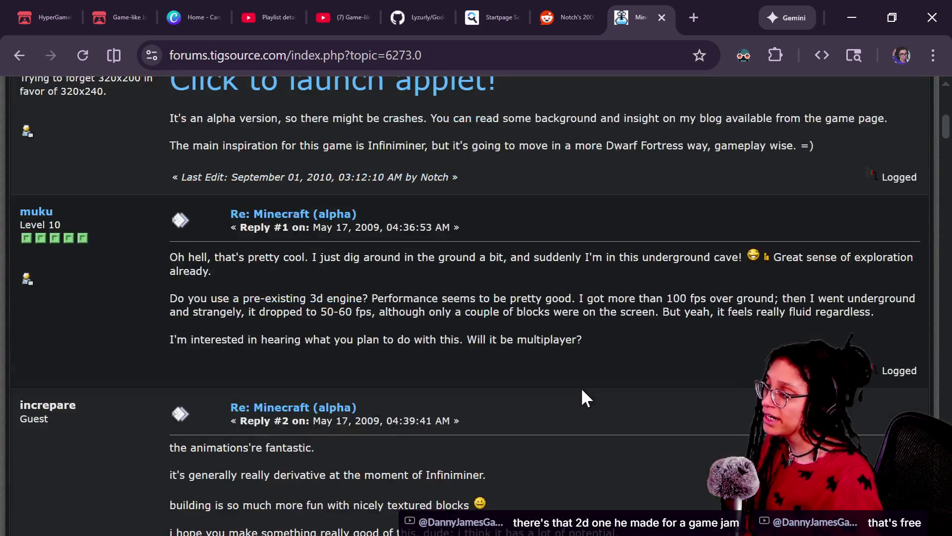
pyautogui.scroll(-10, 584, 392)
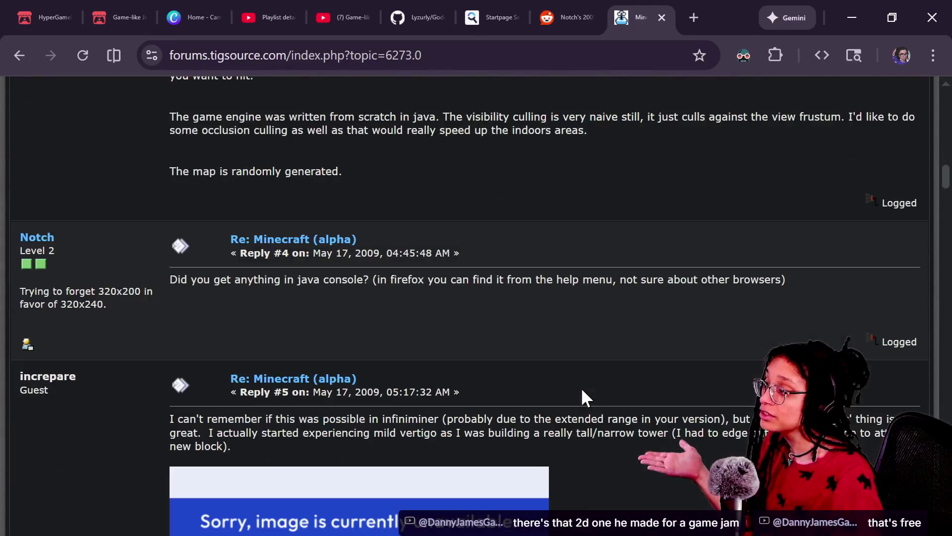
pyautogui.scroll(-20, 582, 389)
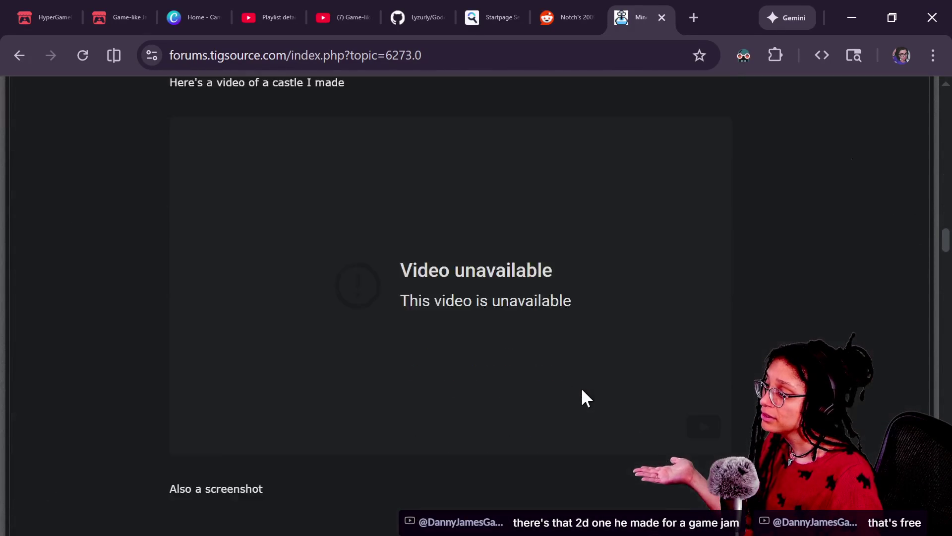
pyautogui.scroll(-10, 582, 391)
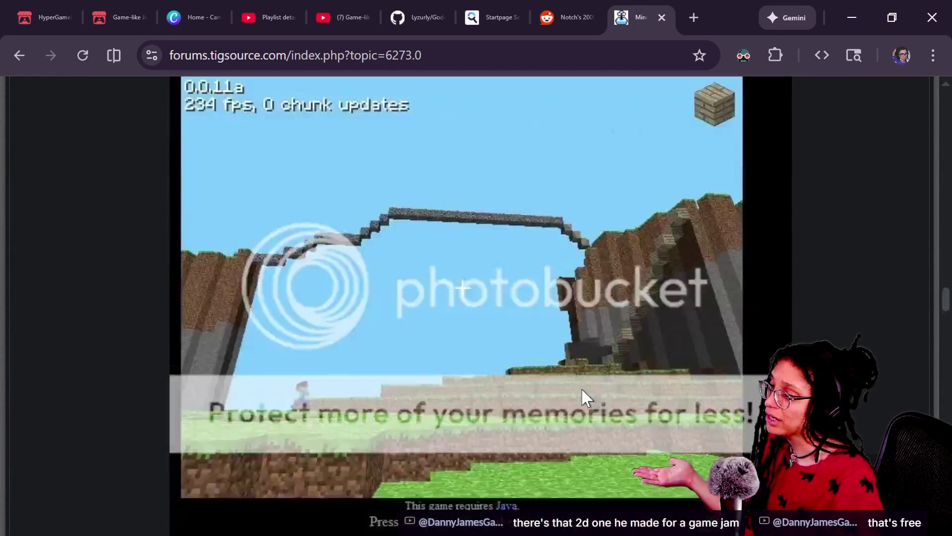
pyautogui.scroll(-4, 582, 391)
pyautogui.scroll(-15, 583, 395)
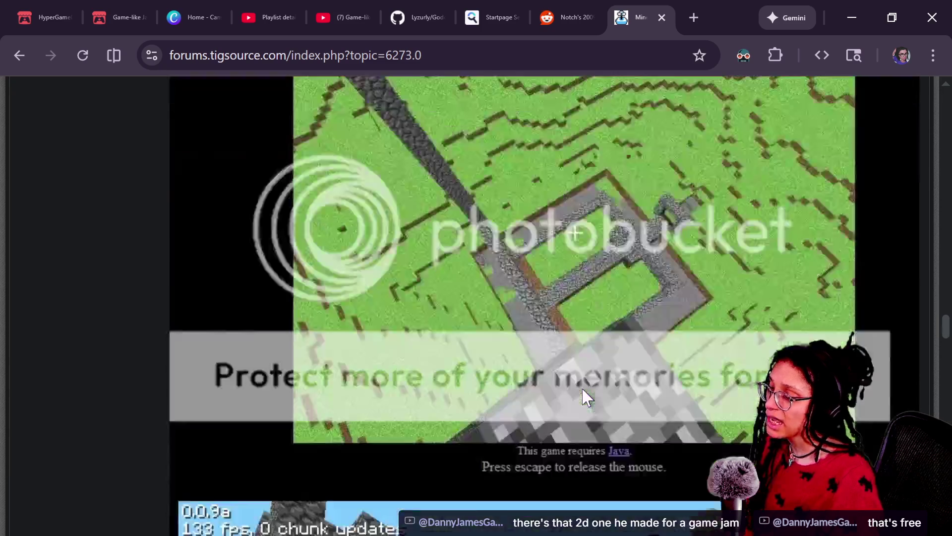
pyautogui.scroll(-7, 583, 389)
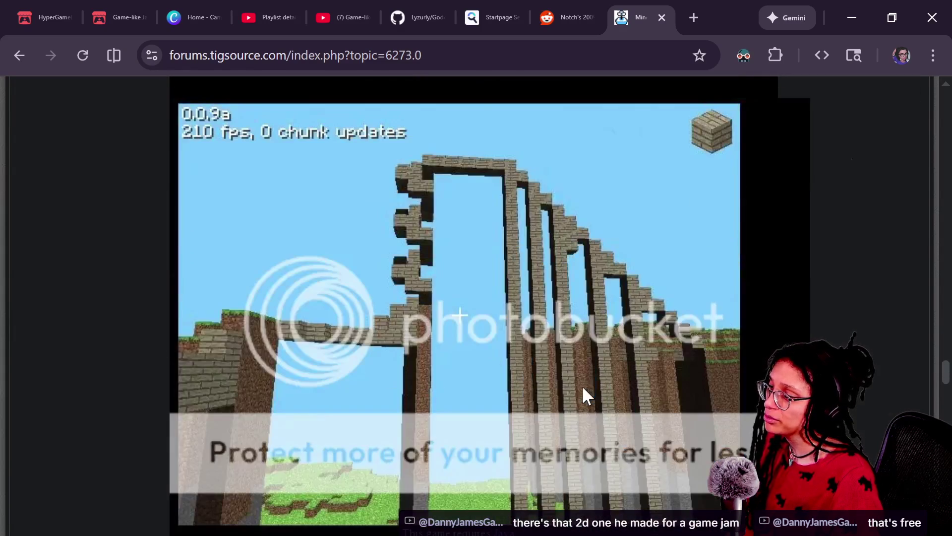
pyautogui.scroll(-4, 583, 388)
pyautogui.scroll(-16, 583, 394)
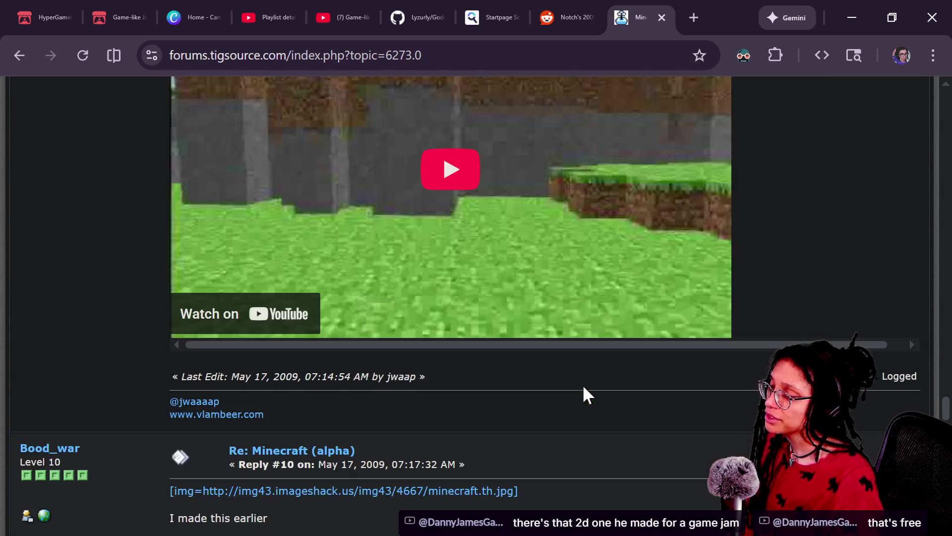
pyautogui.scroll(10, 583, 395)
pyautogui.scroll(15, 584, 389)
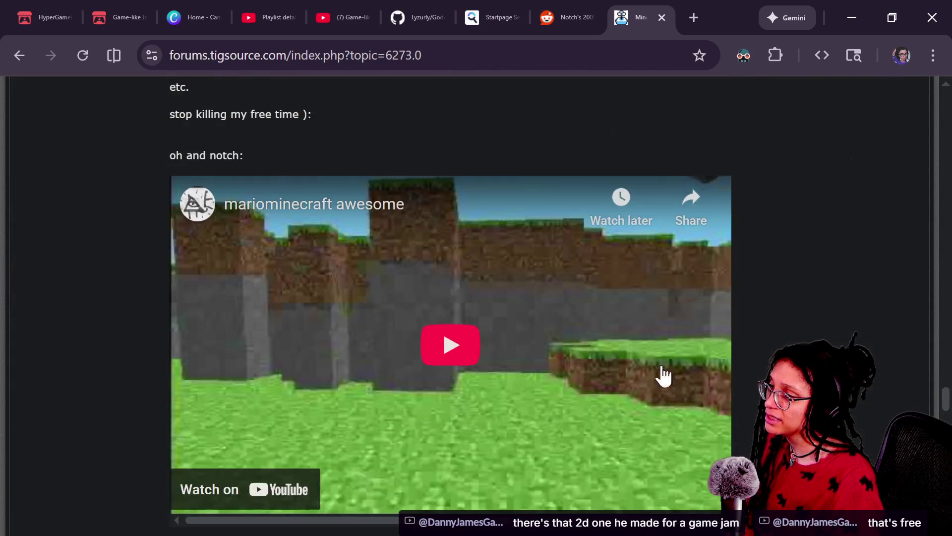
pyautogui.scroll(20, 553, 308)
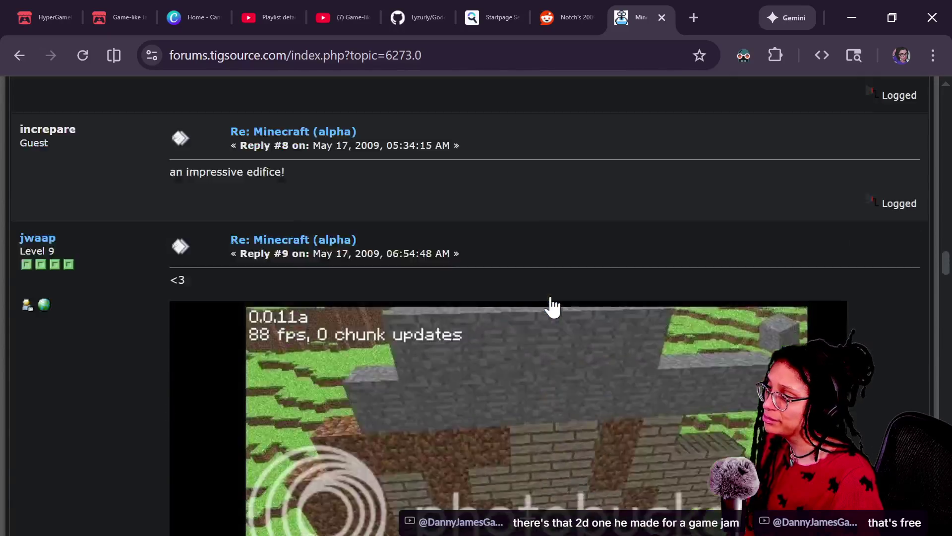
pyautogui.scroll(15, 553, 308)
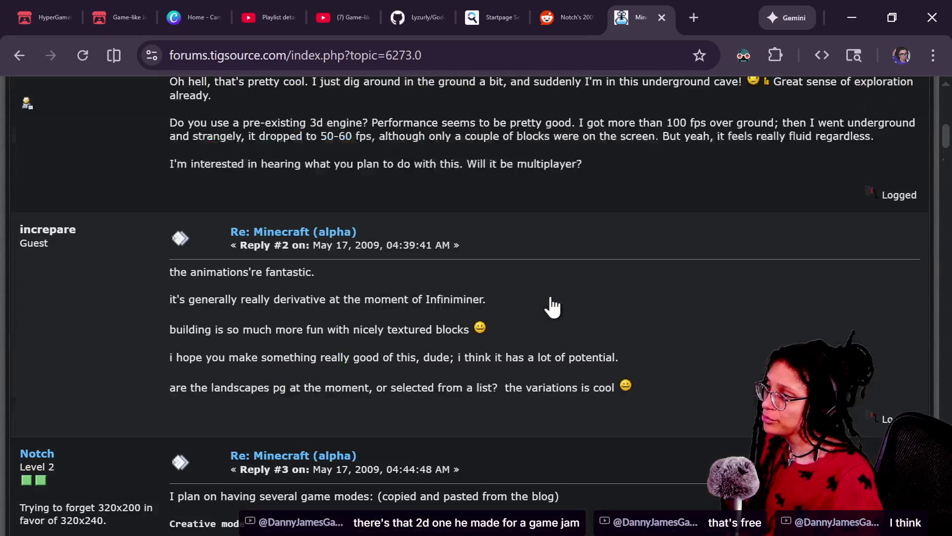
pyautogui.press('End')
pyautogui.scroll(15, 553, 308)
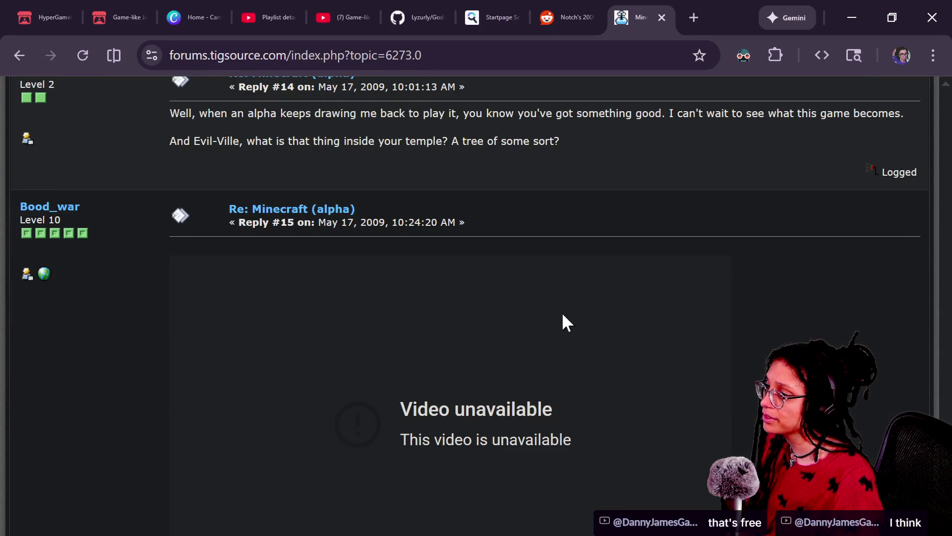
pyautogui.scroll(-3, 495, 261)
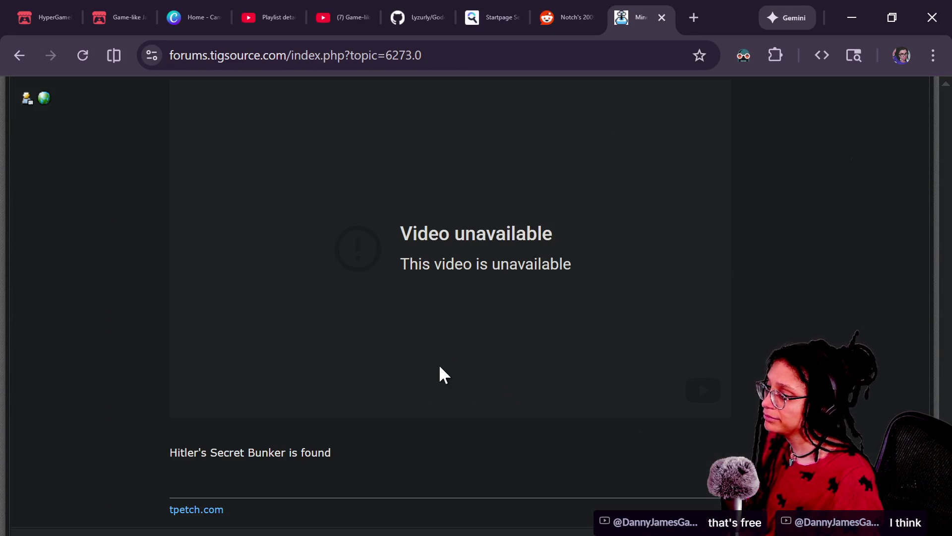
pyautogui.scroll(-5, 439, 372)
pyautogui.scroll(-5, 418, 329)
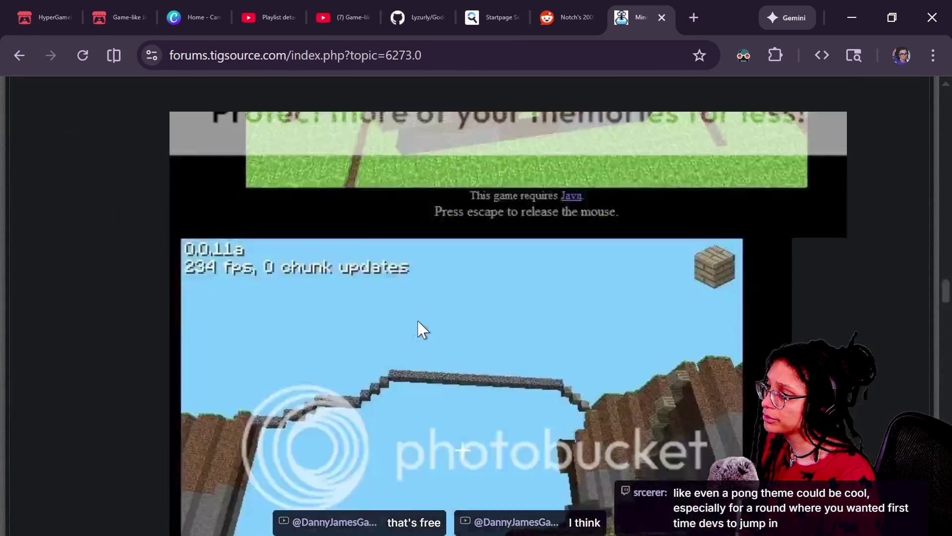
pyautogui.press('Home')
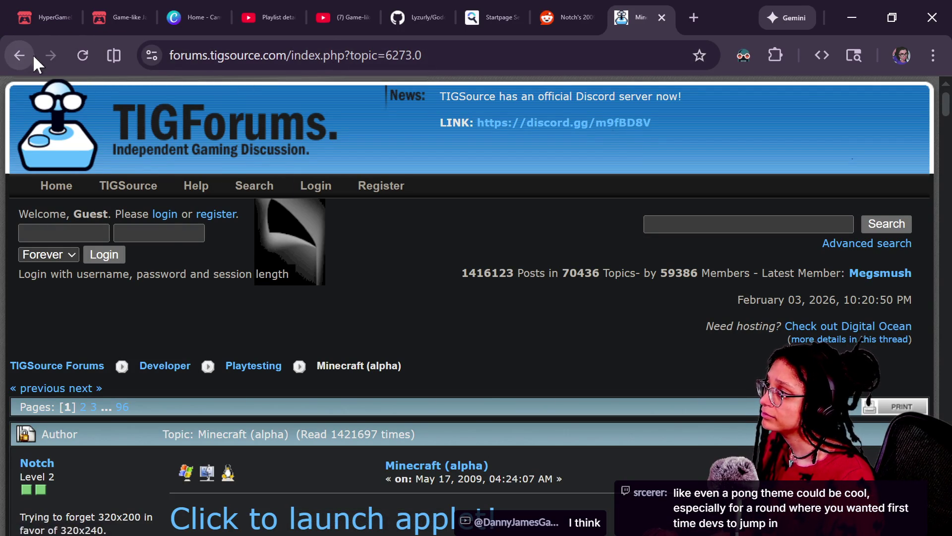
pyautogui.hotkey('alt', 'Tab')
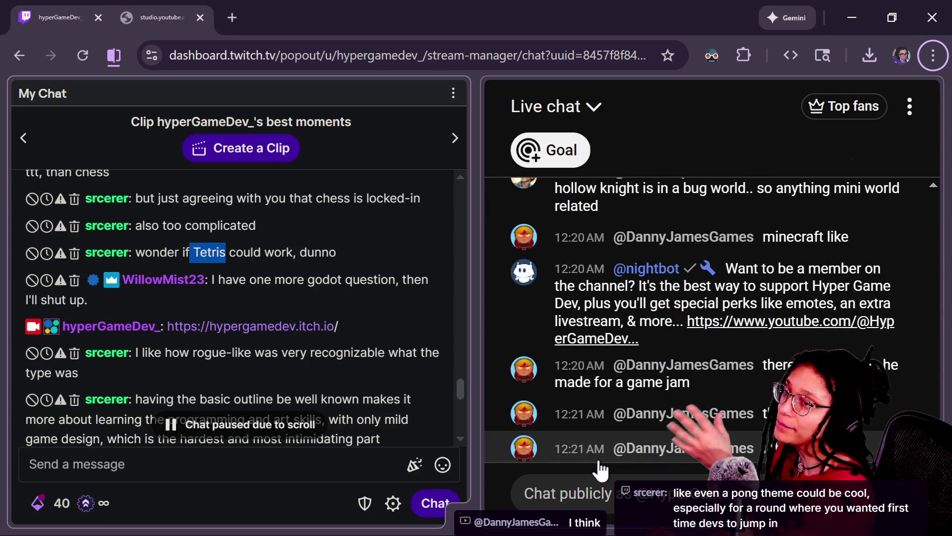
# Return to the browser and bring up the hypergamedev.itch.io All Game Like Jams tab
pyautogui.hotkey('alt', 'Tab')
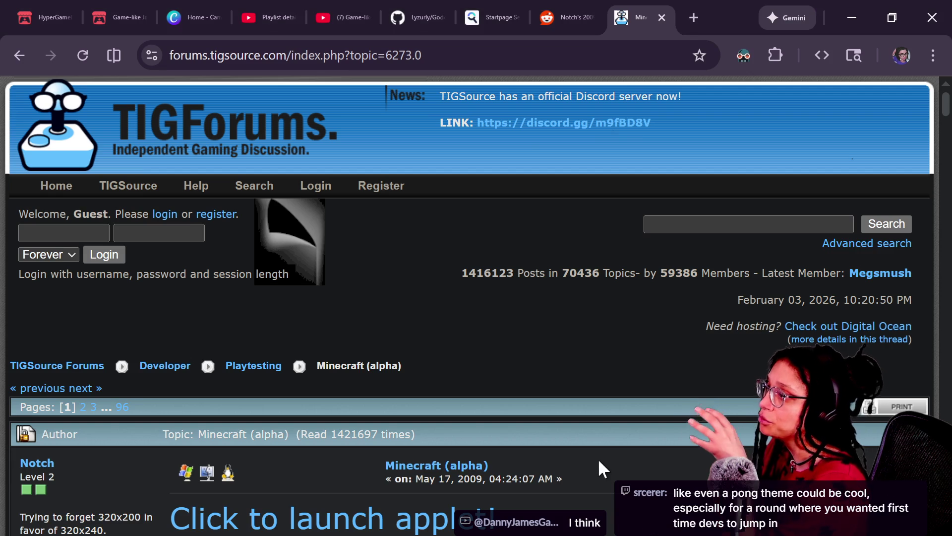
pyautogui.click(47, 17)
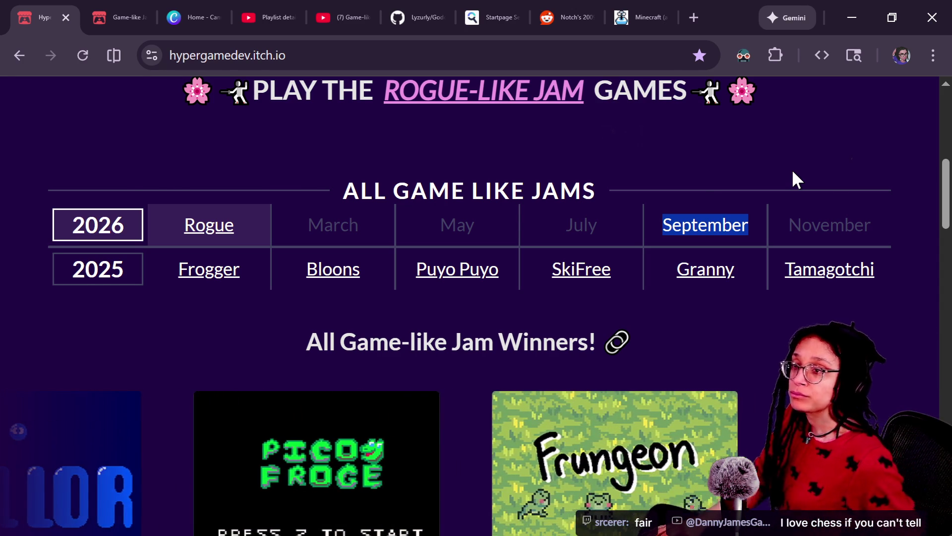
pyautogui.hotkey('alt', 'Tab')
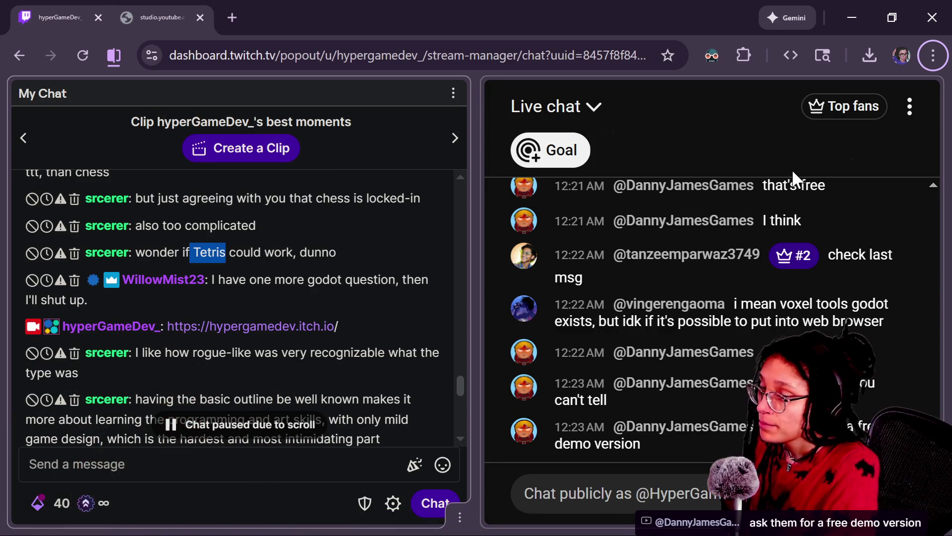
pyautogui.click(792, 169)
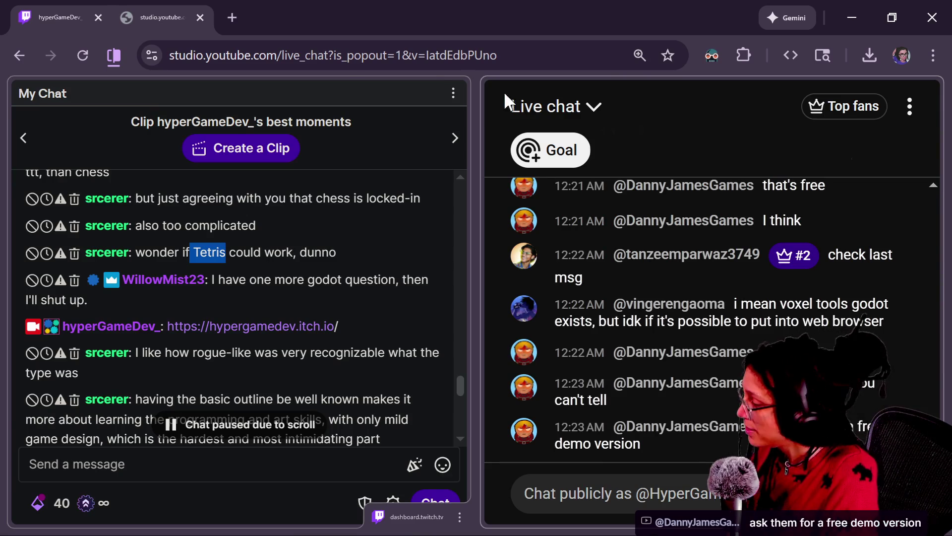
pyautogui.scroll(3, 268, 383)
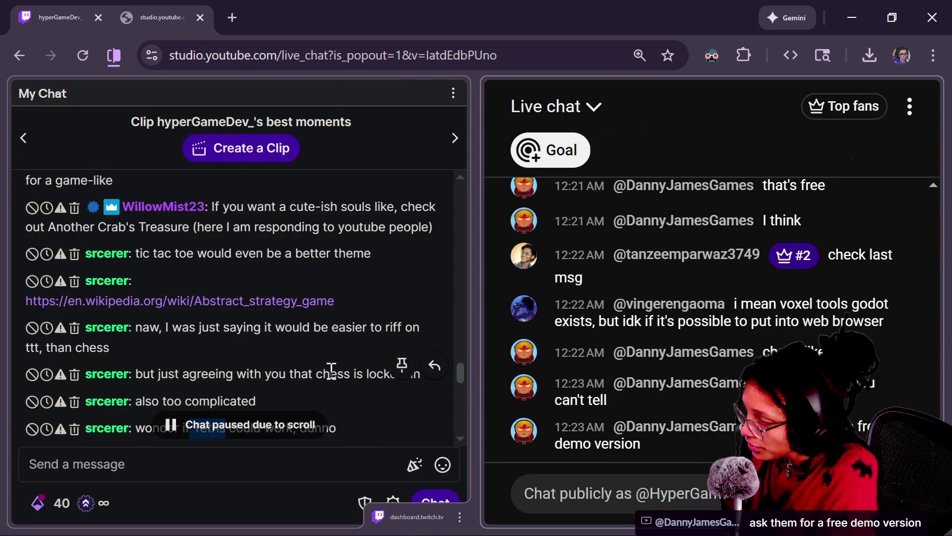
pyautogui.click(451, 373)
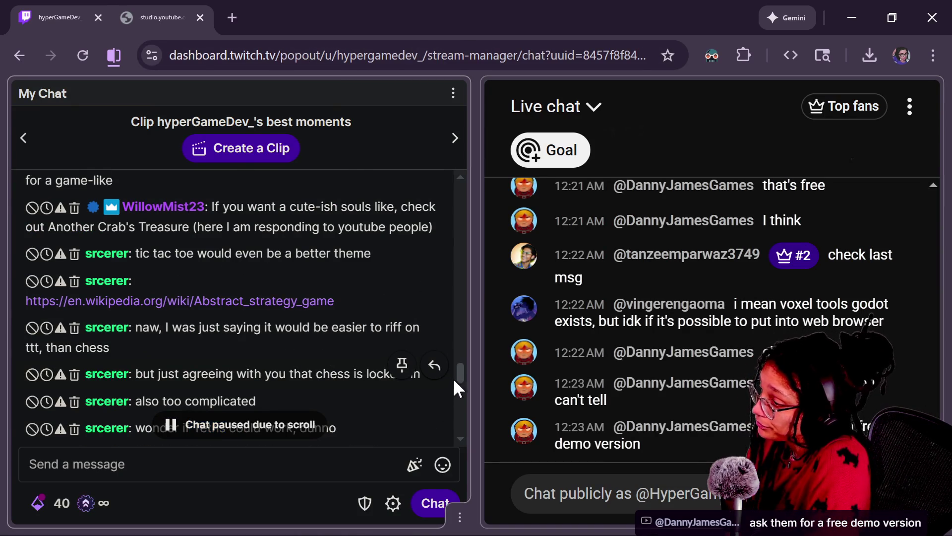
pyautogui.moveTo(460, 374); pyautogui.dragTo(454, 389)
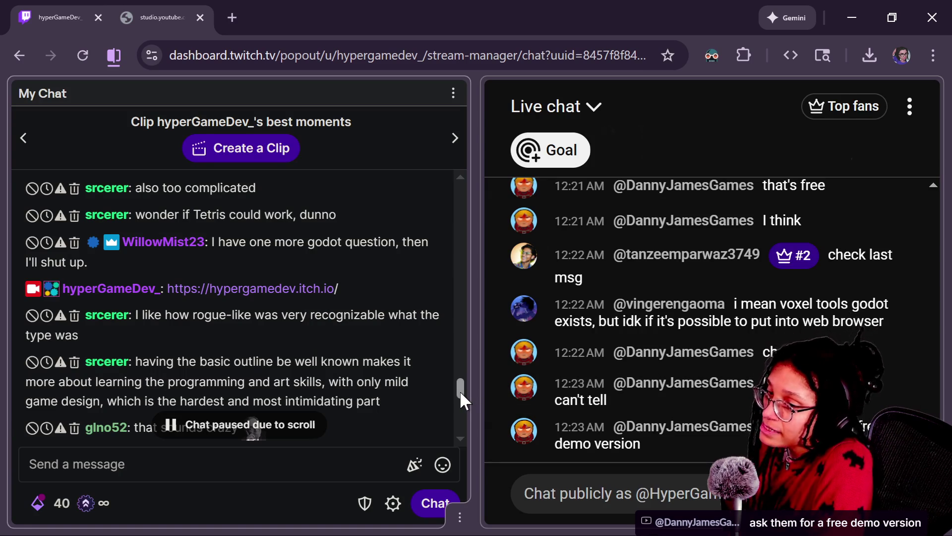
pyautogui.moveTo(459, 391); pyautogui.dragTo(460, 396)
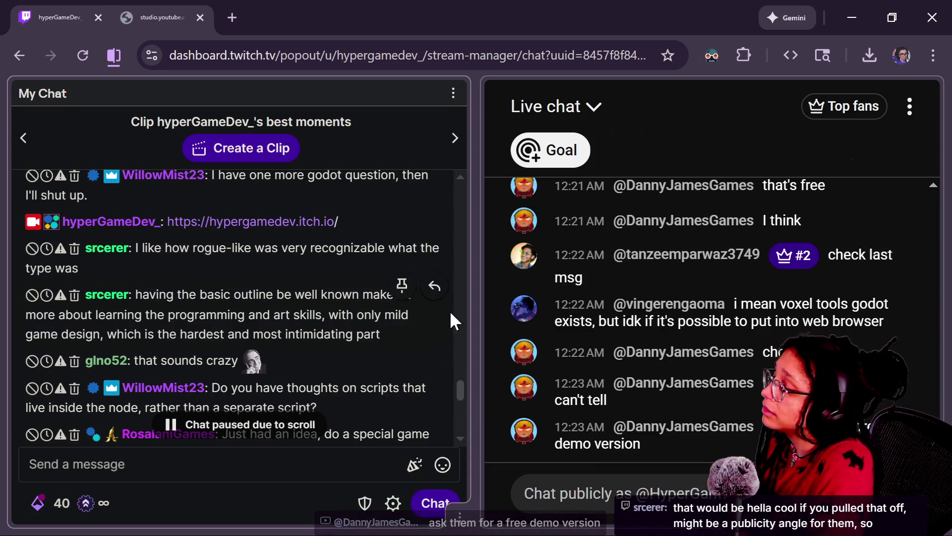
pyautogui.moveTo(436, 368)
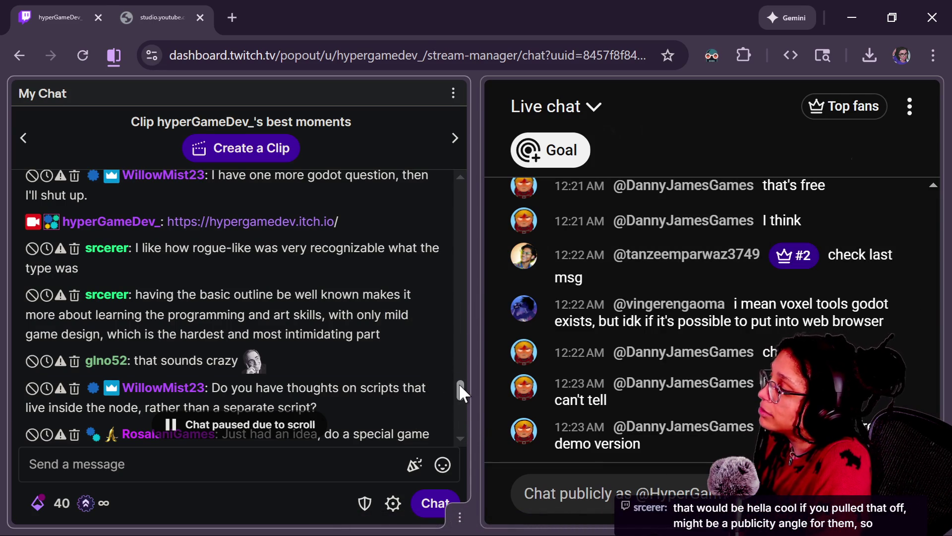
pyautogui.moveTo(459, 383); pyautogui.dragTo(459, 393)
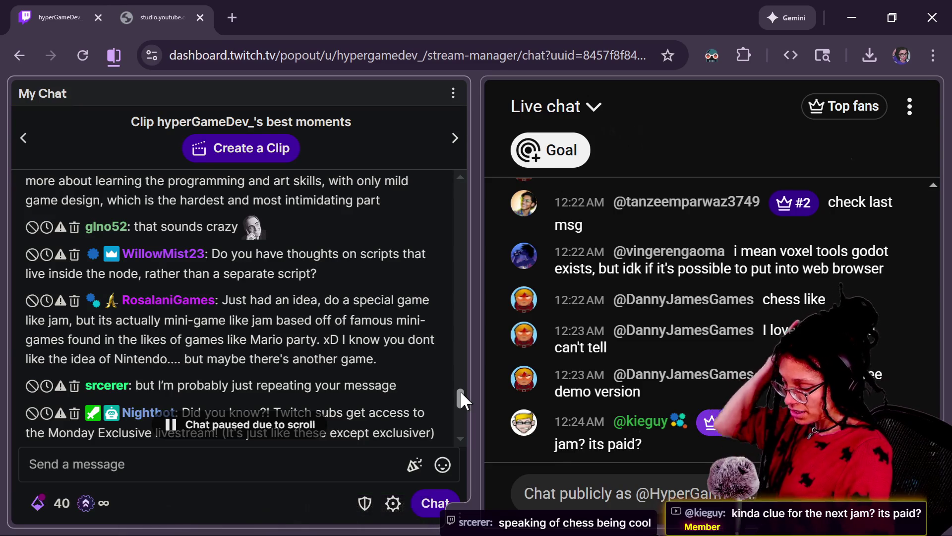
pyautogui.hotkey('alt', 'Tab')
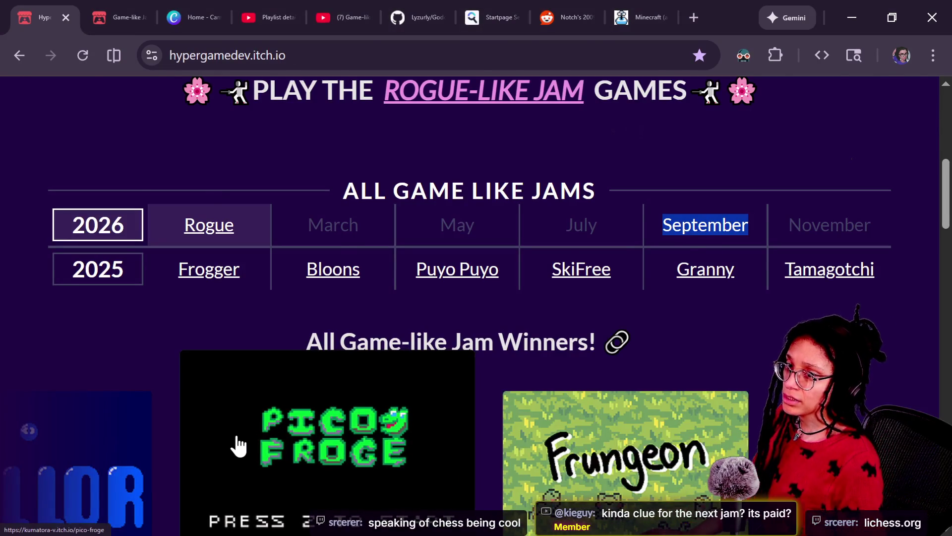
# Switch between Godot windows to view the roguelike project's globals.gd with app_high_scores
pyautogui.hotkey('alt', 'Tab')
pyautogui.hotkey('alt', 'Tab')
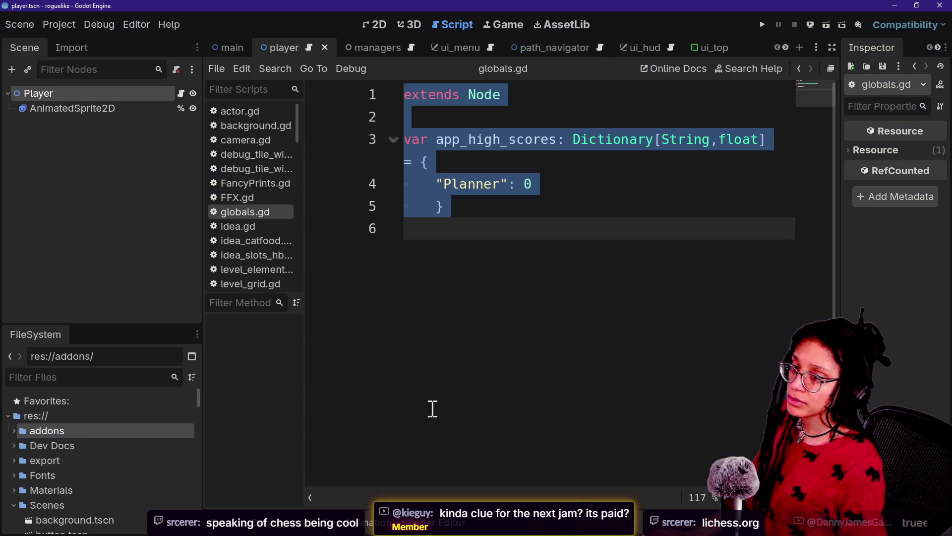
pyautogui.hotkey('alt', 'Tab')
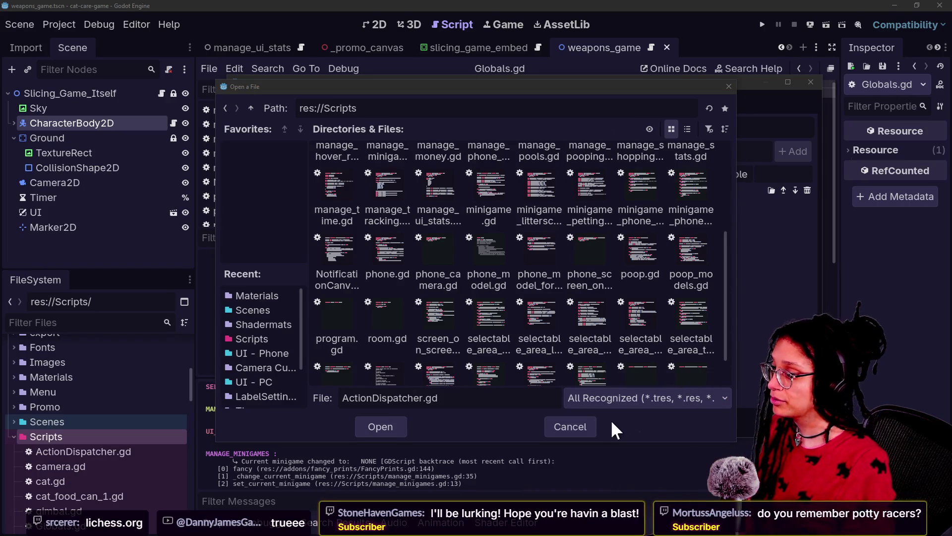
# Add res://Scripts/Globals.gd as the 'Globals' autoload and close Project Settings
pyautogui.click(571, 425)
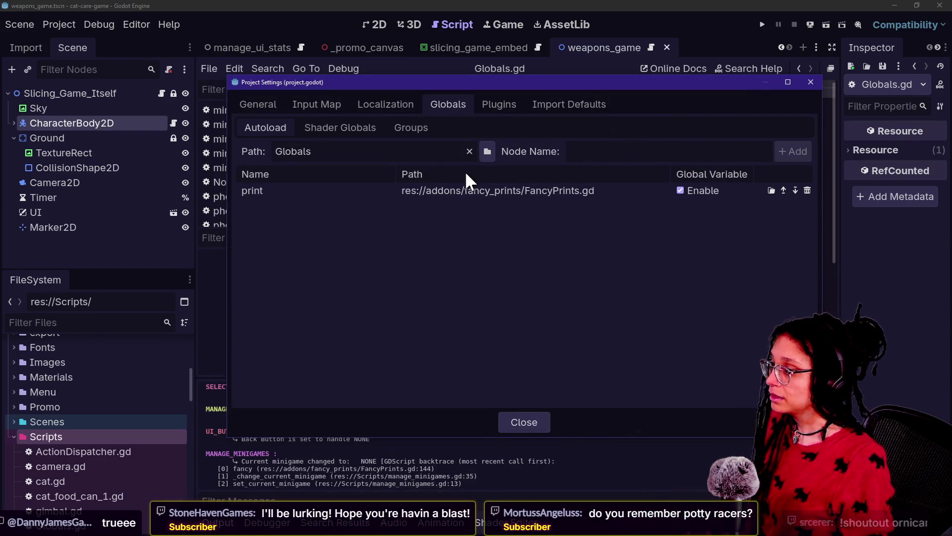
pyautogui.click(489, 154)
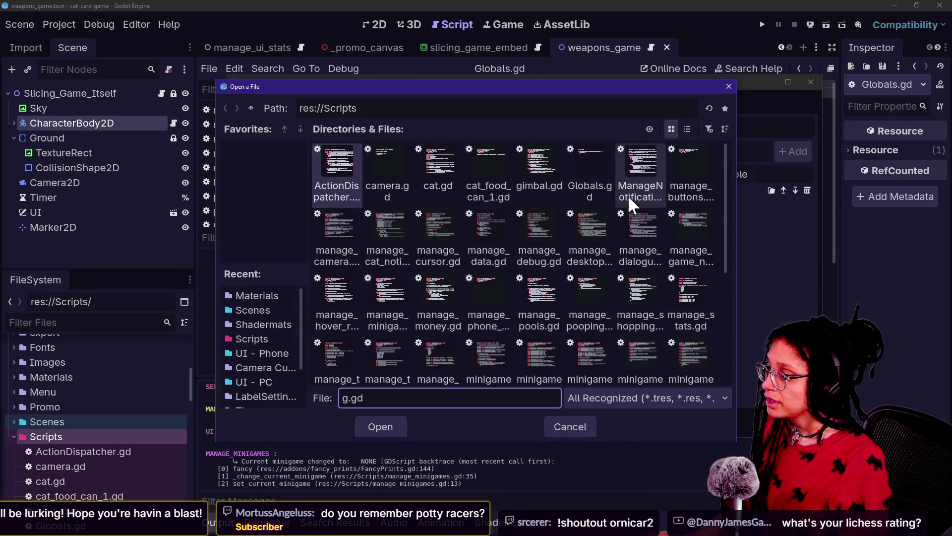
pyautogui.click(565, 189)
pyautogui.press('Return')
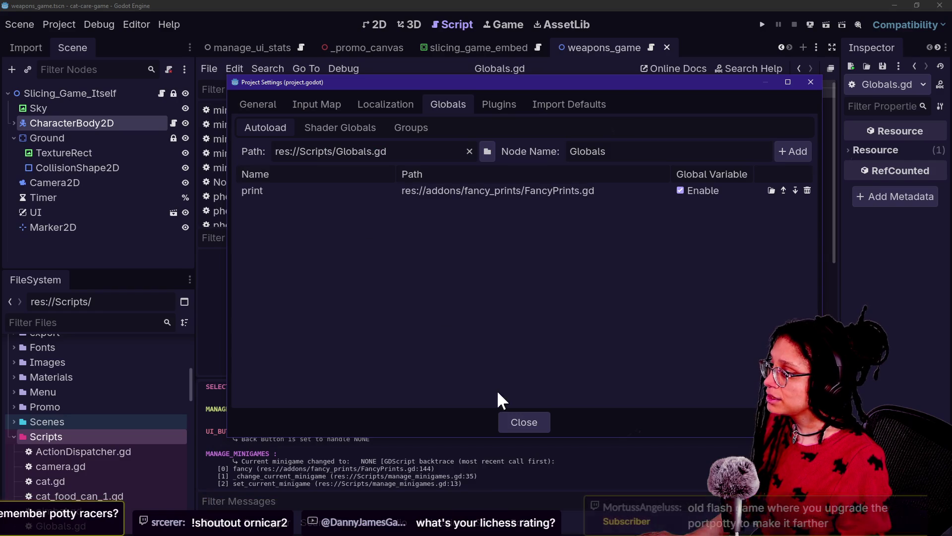
pyautogui.click(795, 151)
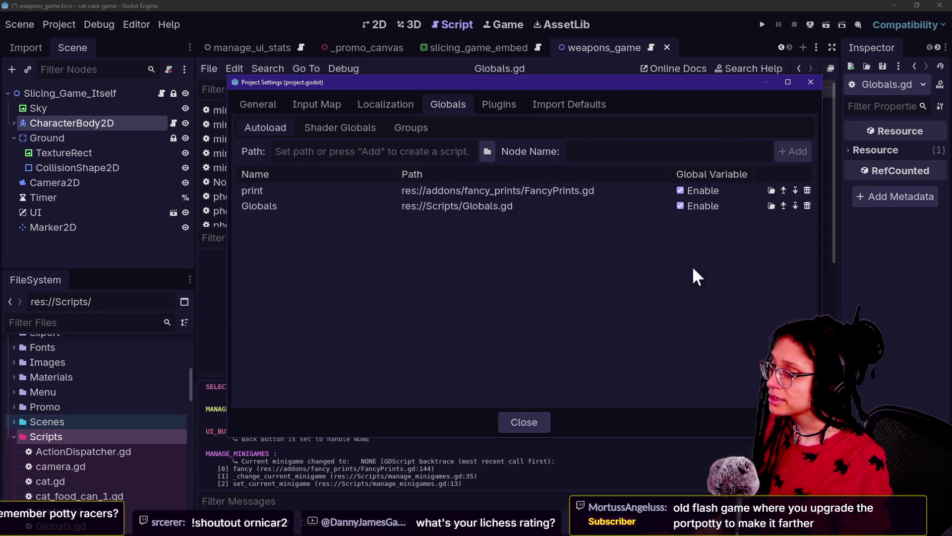
pyautogui.click(524, 422)
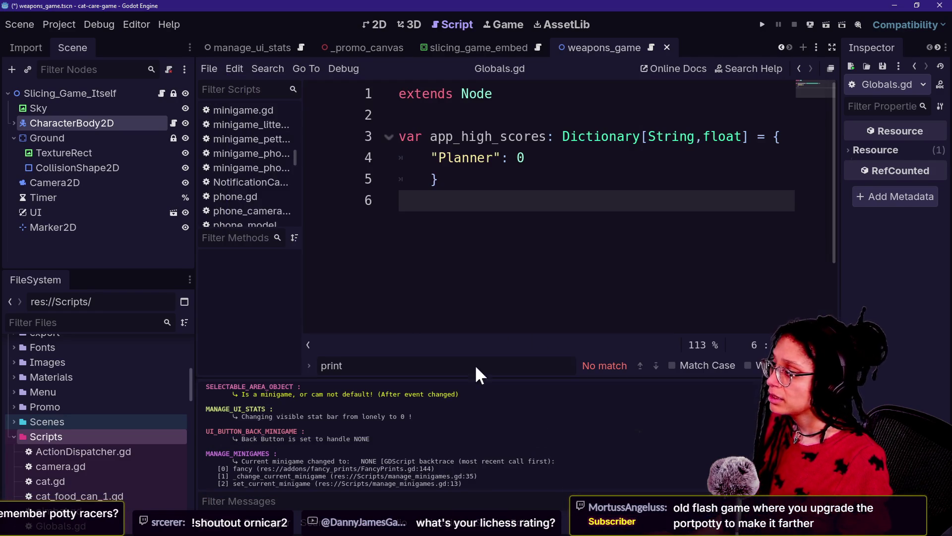
# Browse the ui, main, phone_os, debug_menu and Cat scenes, then switch to the itch.io browser
pyautogui.click(172, 213)
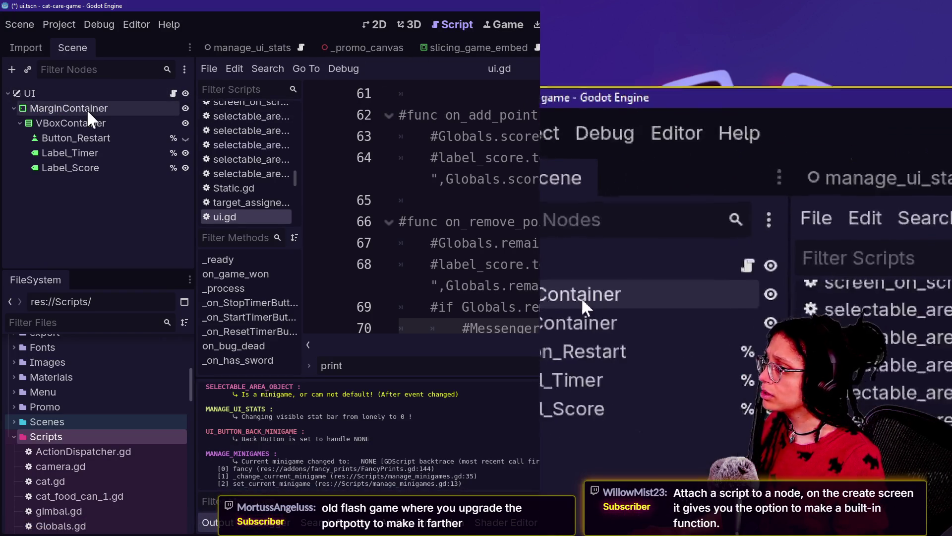
pyautogui.scroll(5, 230, 49)
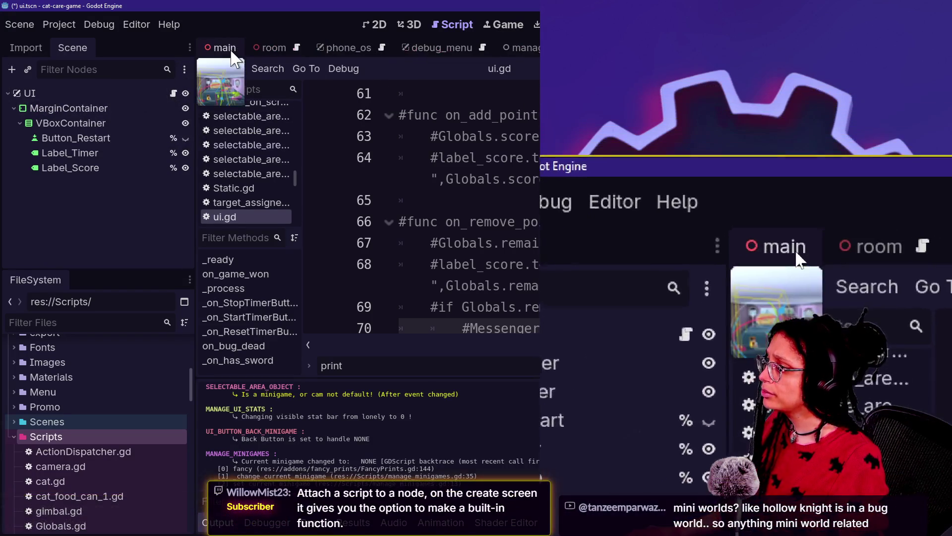
pyautogui.click(232, 52)
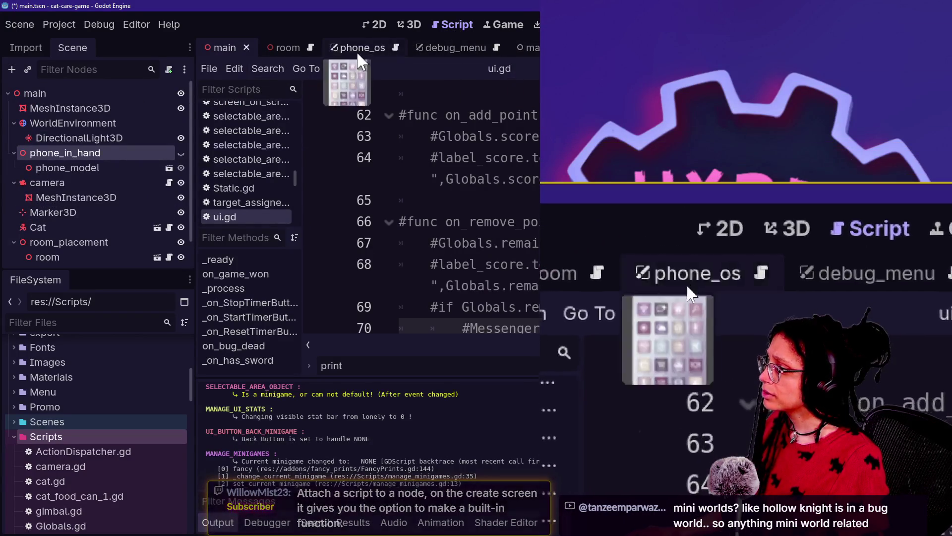
pyautogui.click(356, 49)
pyautogui.click(466, 51)
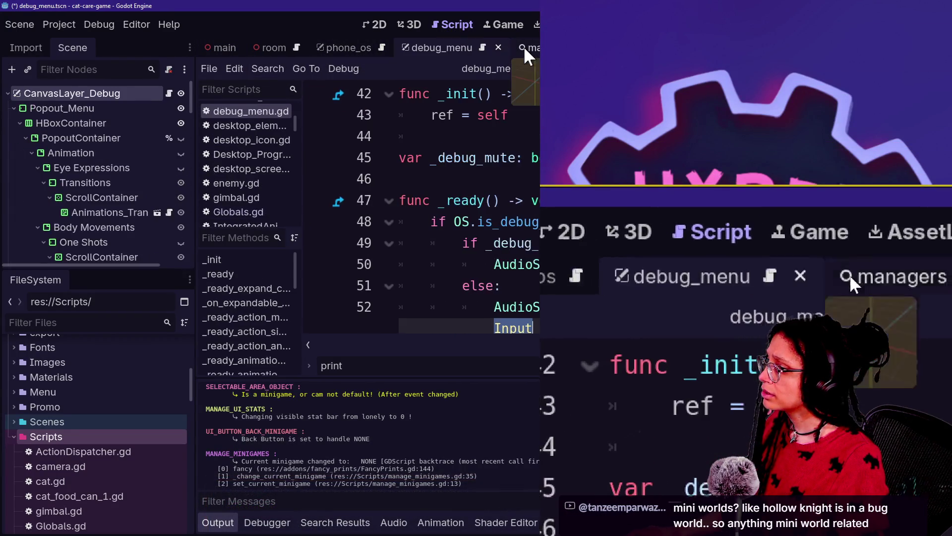
pyautogui.click(223, 49)
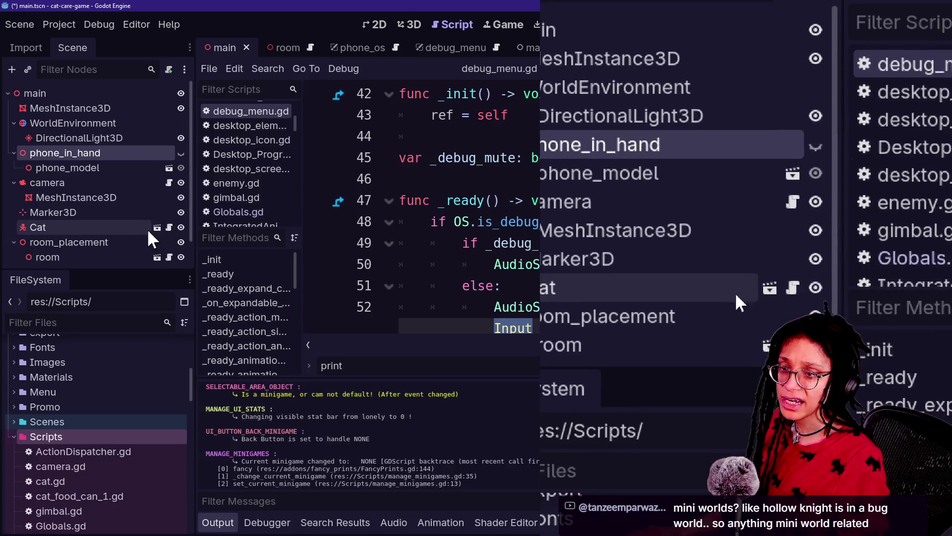
pyautogui.click(156, 228)
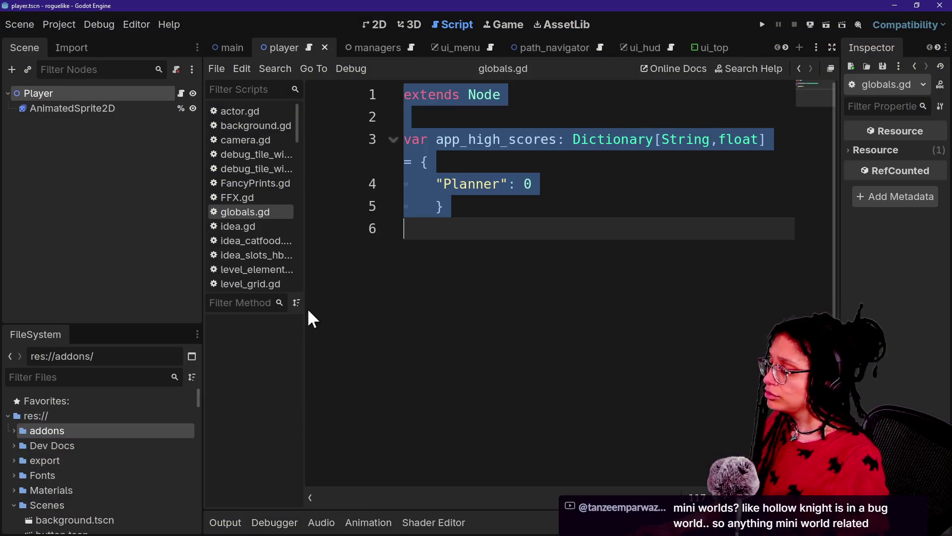
pyautogui.hotkey('alt', 'Tab')
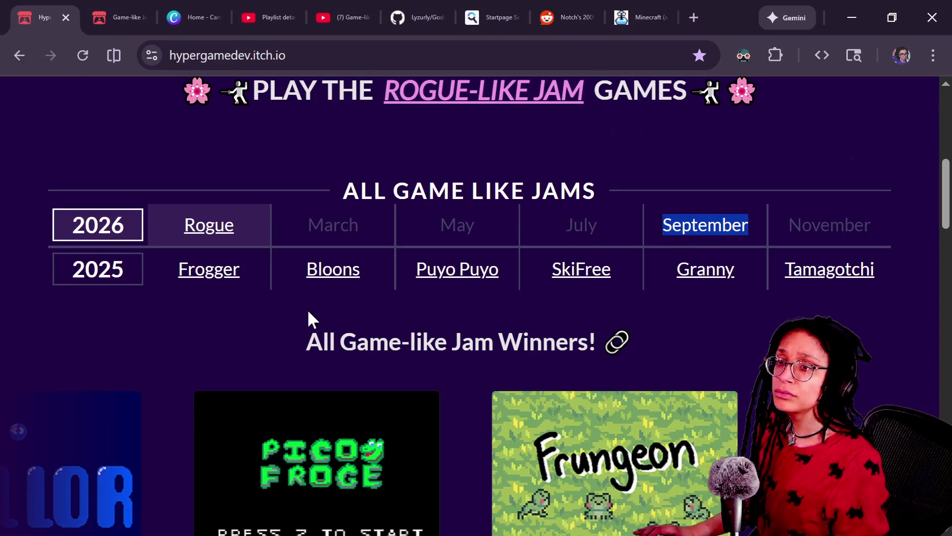
# Check the live chat, return to the itch.io jams page, and start a new tab
pyautogui.hotkey('alt', 'Tab')
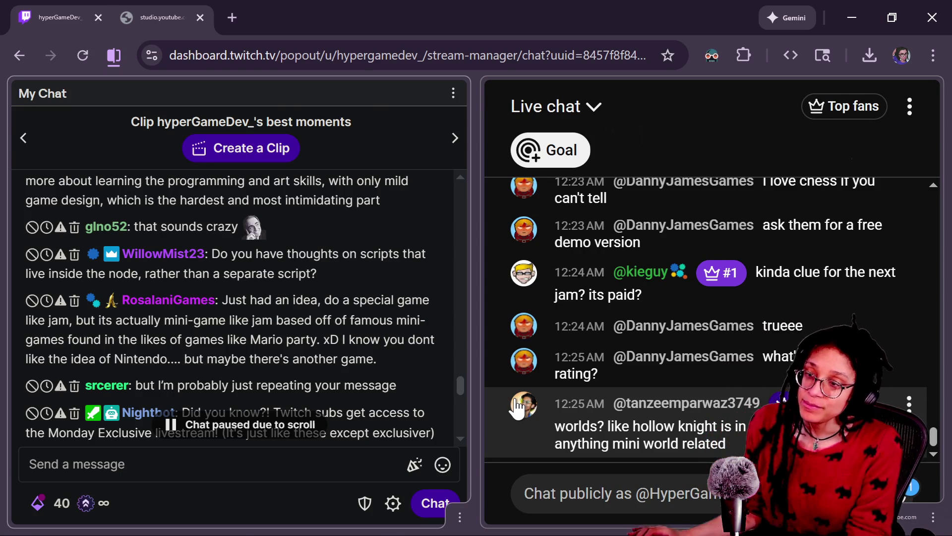
pyautogui.hotkey('alt', 'Tab')
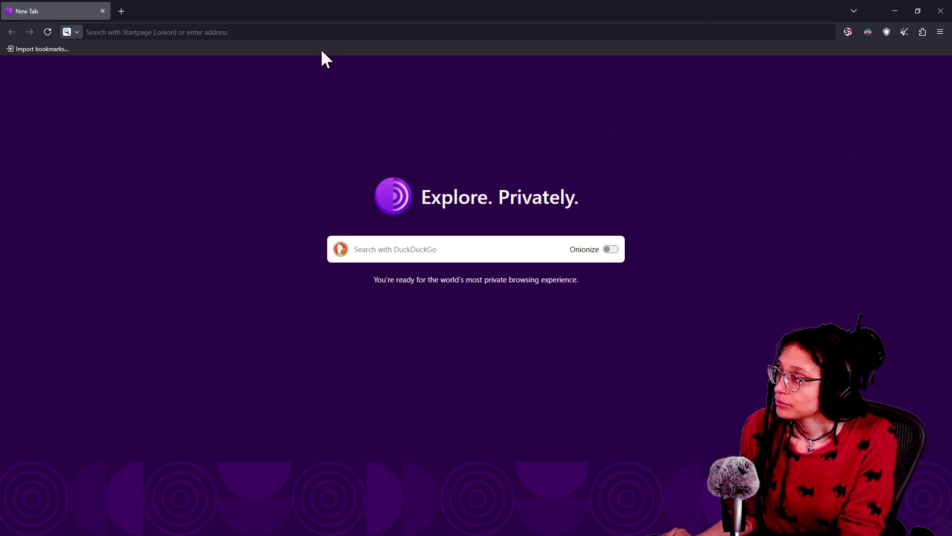
pyautogui.click(324, 32)
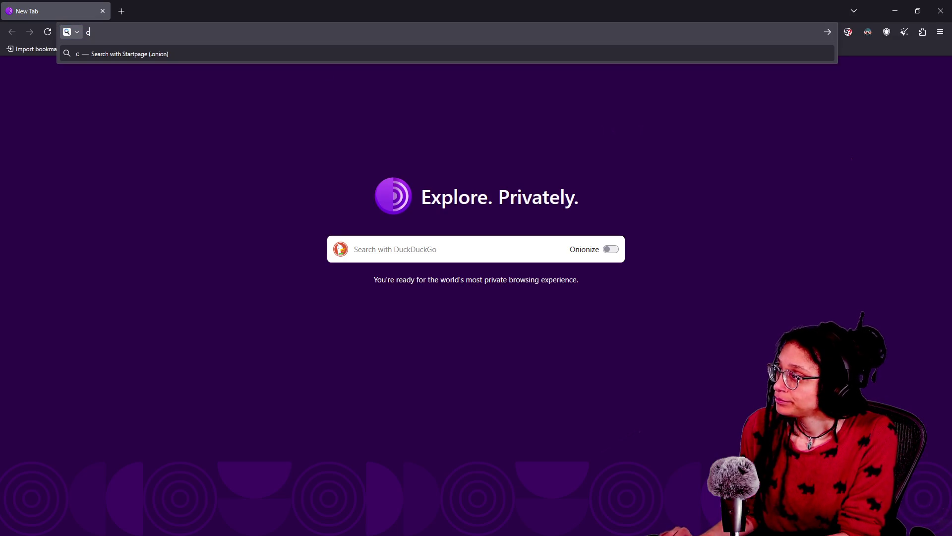
# Search Startpage for 'classic minigame disc compilation microgames console history', then open another tab
pyautogui.write('classic minigame disc compilation microgames')
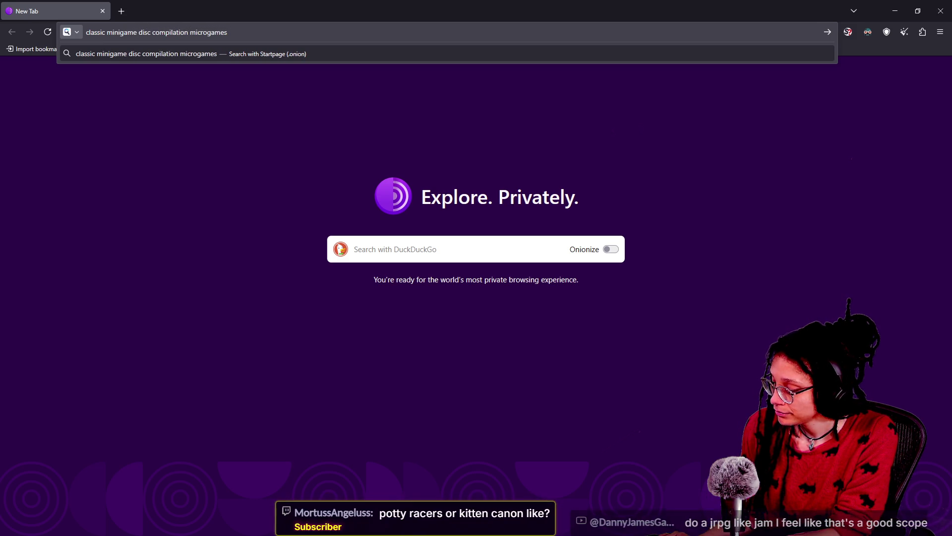
pyautogui.write(' console history')
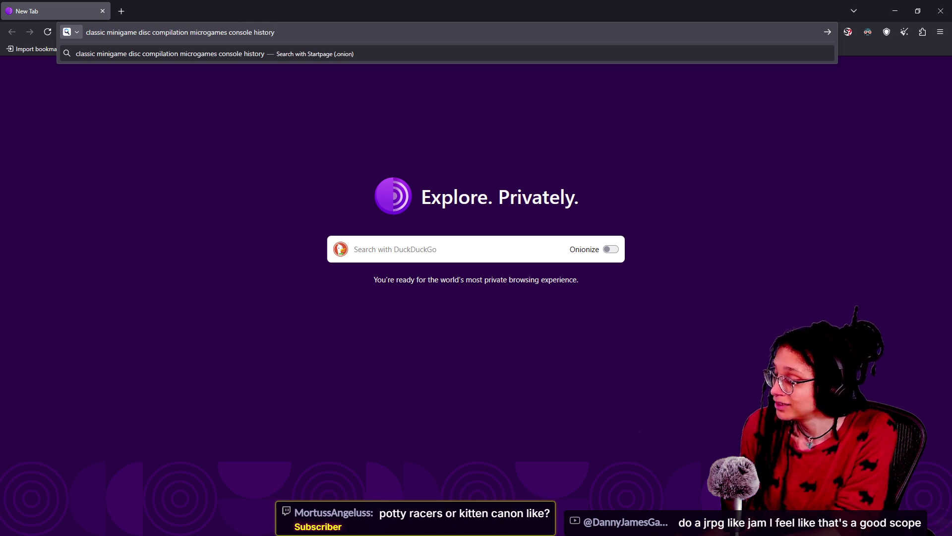
pyautogui.press('Return')
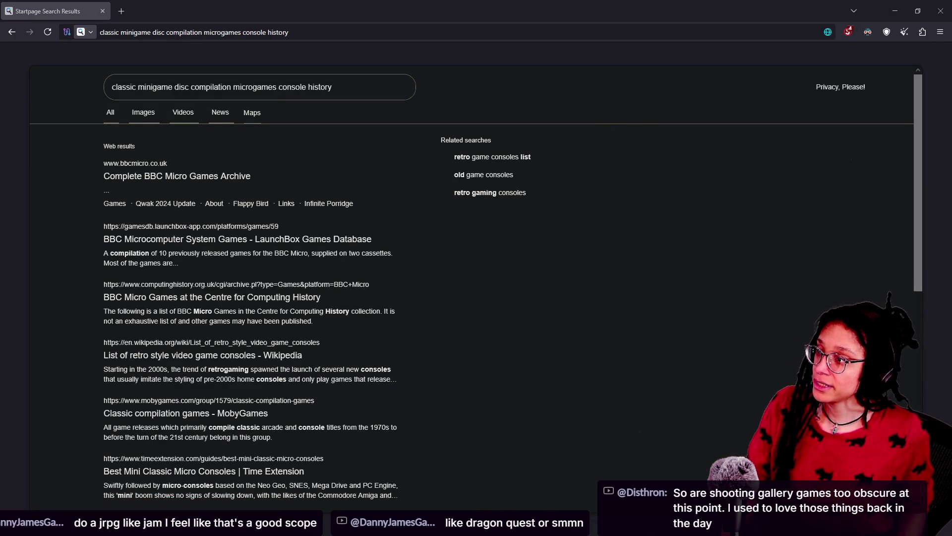
pyautogui.scroll(5, 643, 344)
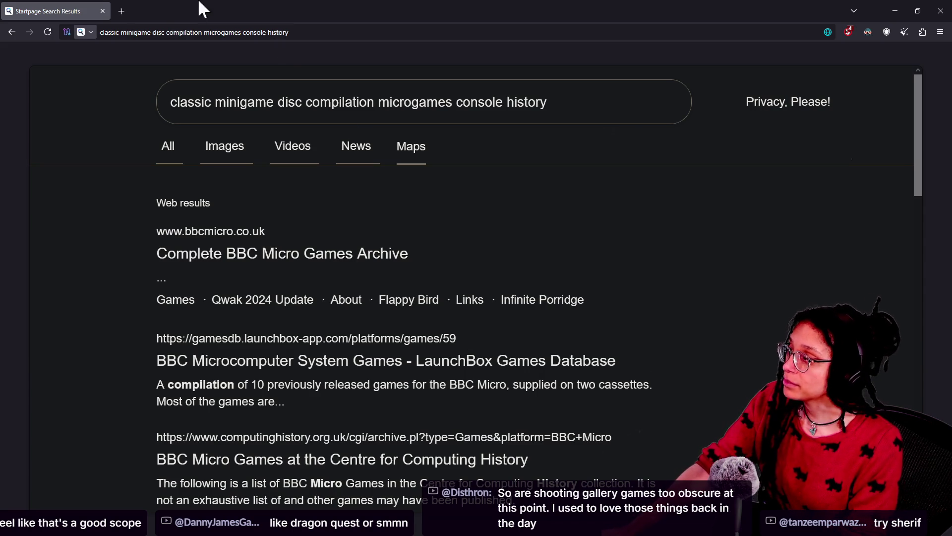
pyautogui.click(122, 11)
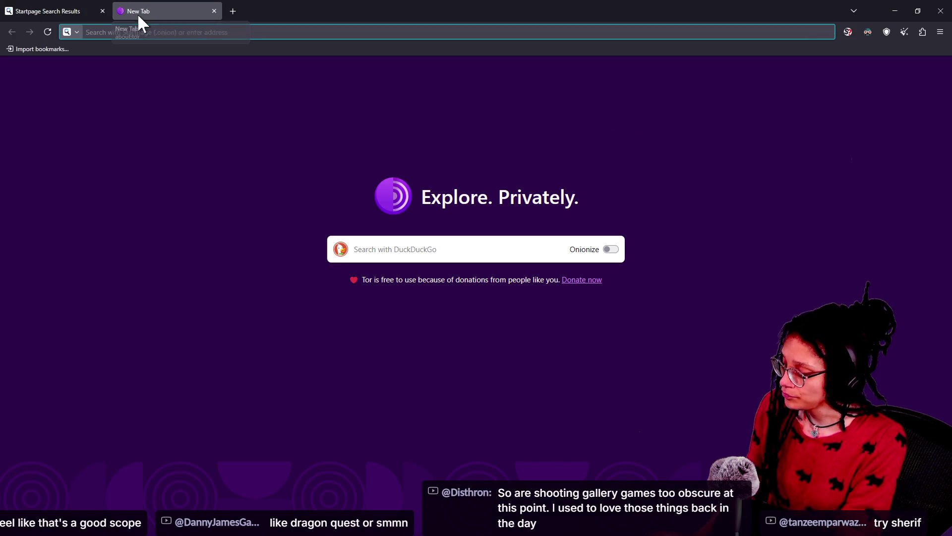
# Search Startpage for Dragon Quest gameplay, narrowing it to original gameplay
pyautogui.write('dragon quest')
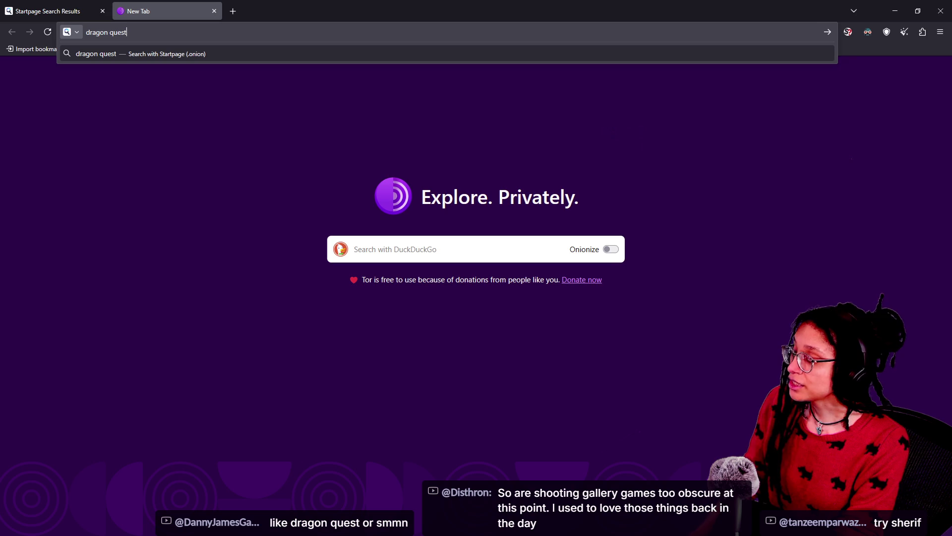
pyautogui.write('ay')
pyautogui.press('Return')
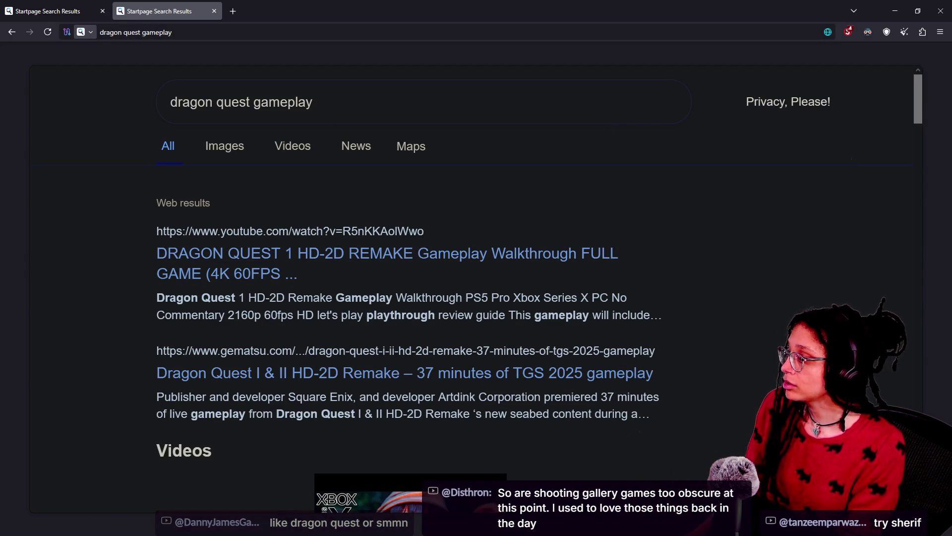
pyautogui.write('original')
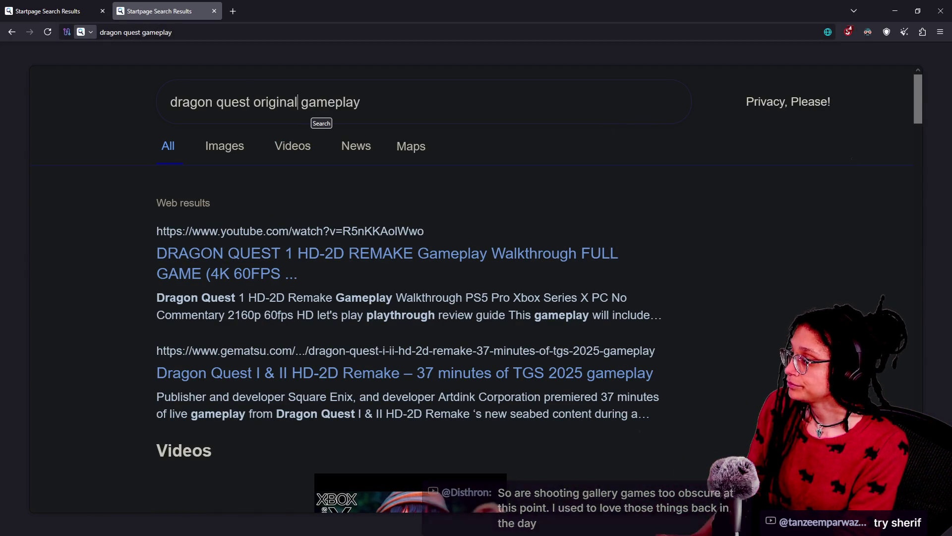
pyautogui.press('Return')
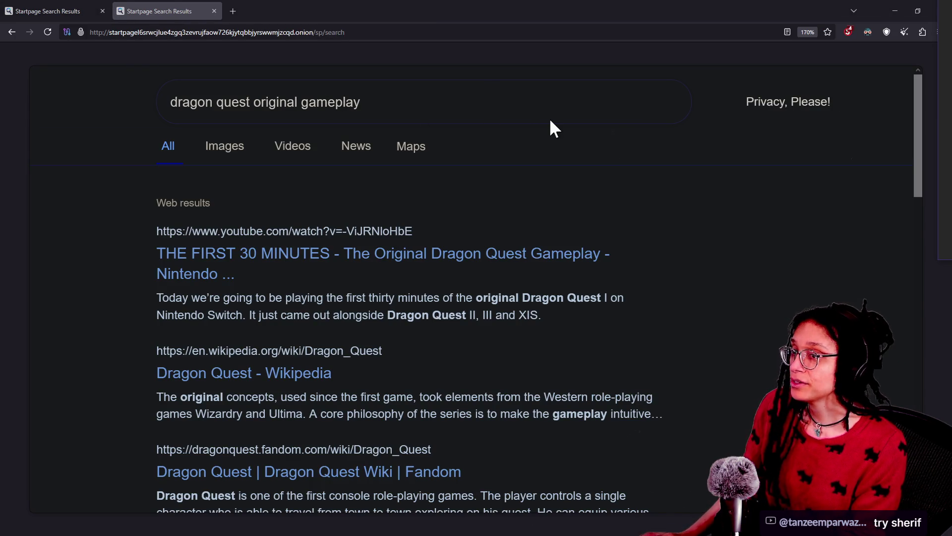
pyautogui.hotkey('alt', 'Tab')
pyautogui.hotkey('alt', 'Tab')
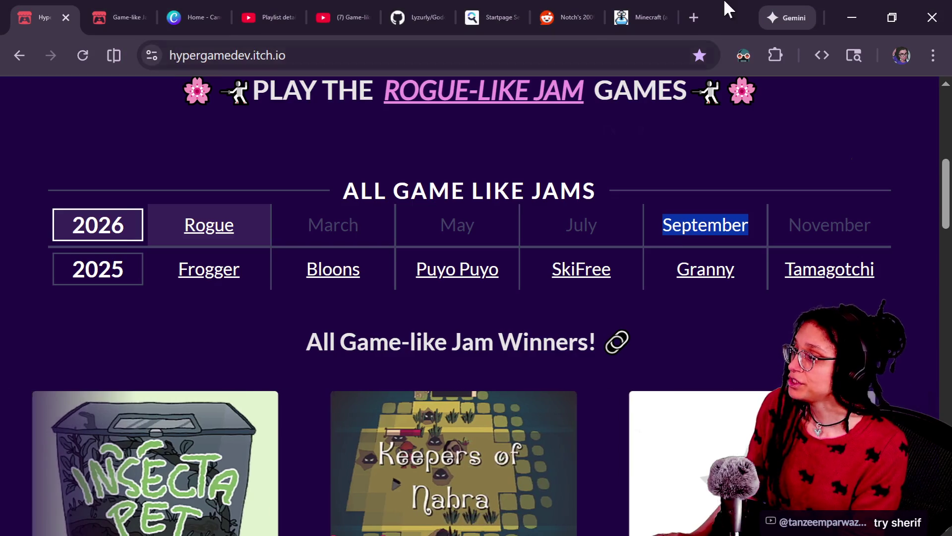
pyautogui.hotkey('ctrl', 'shift', 't')
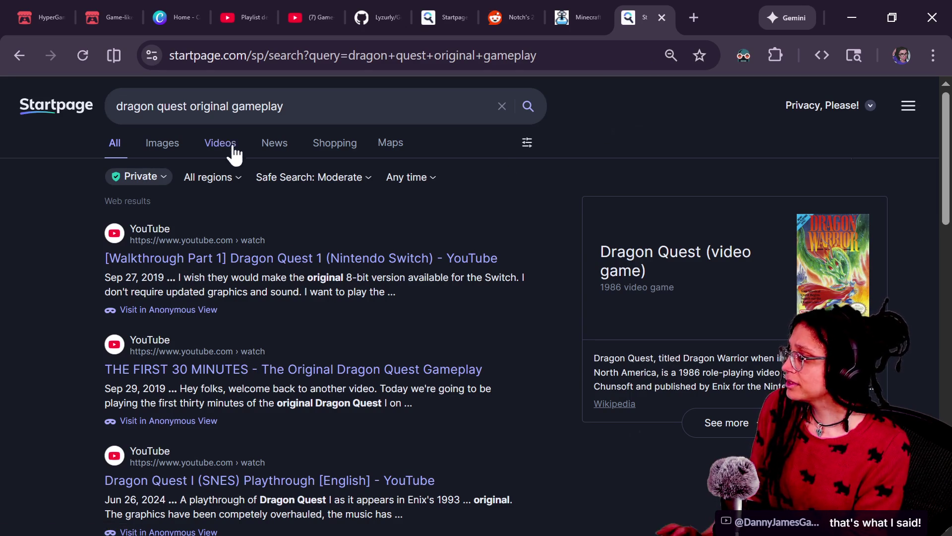
# Refine to 'dragon quest original full gameplay' and open the 1986 NES longplay on YouTube
pyautogui.click(236, 108)
pyautogui.write('full')
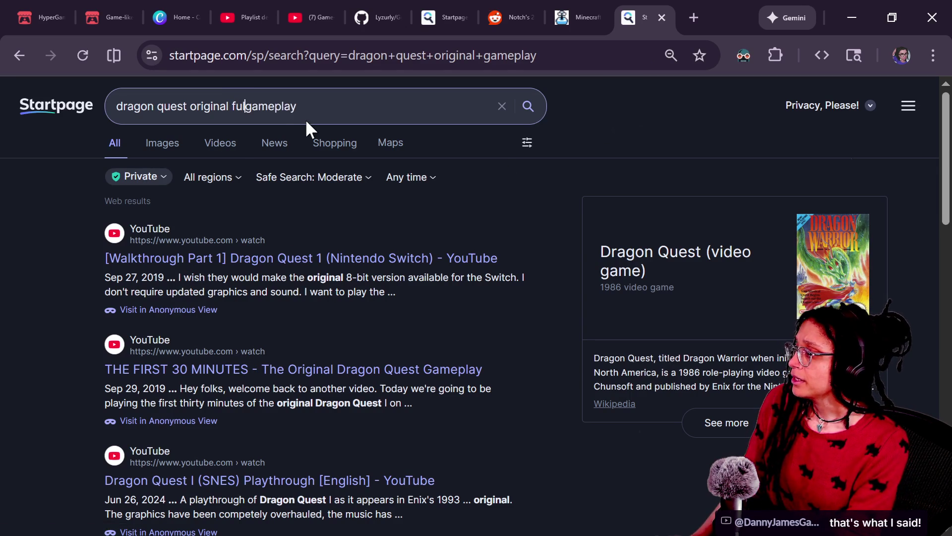
pyautogui.press('Return')
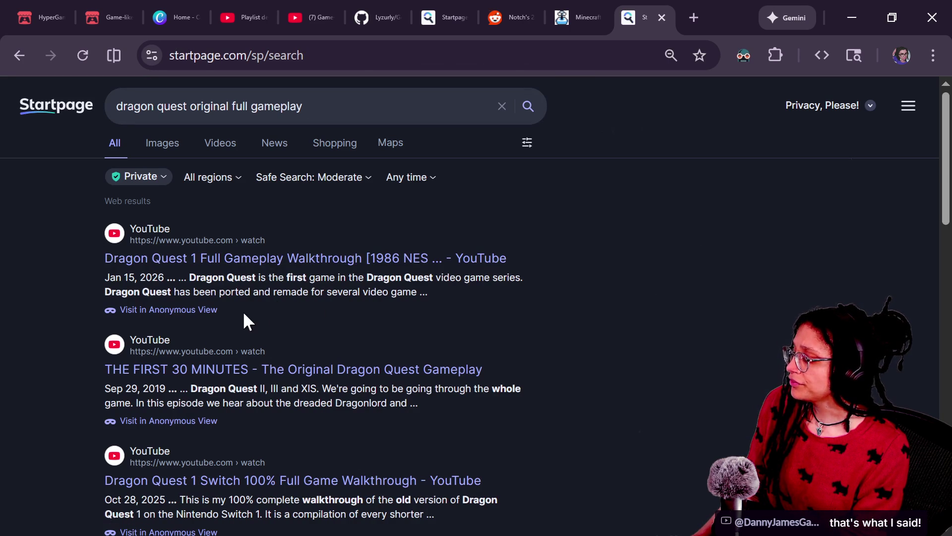
pyautogui.click(288, 263)
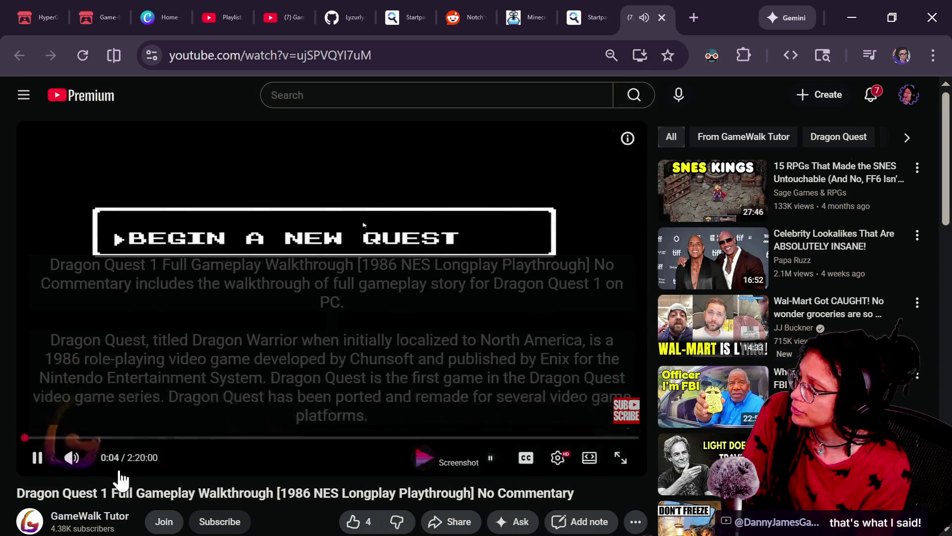
pyautogui.click(197, 438)
# Watch the Dragon Quest 1 walkthrough full screen, then come back to its tab
pyautogui.moveTo(740, 406)
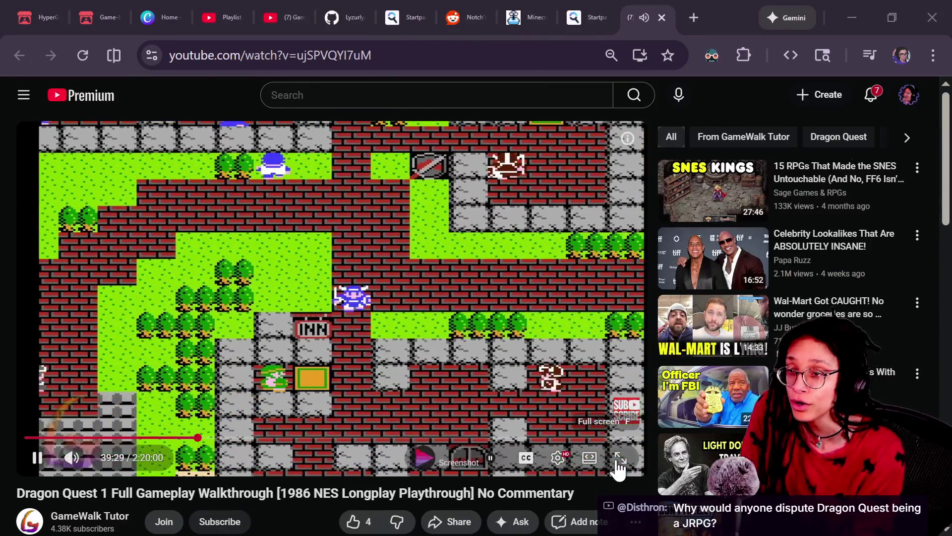
pyautogui.click(619, 462)
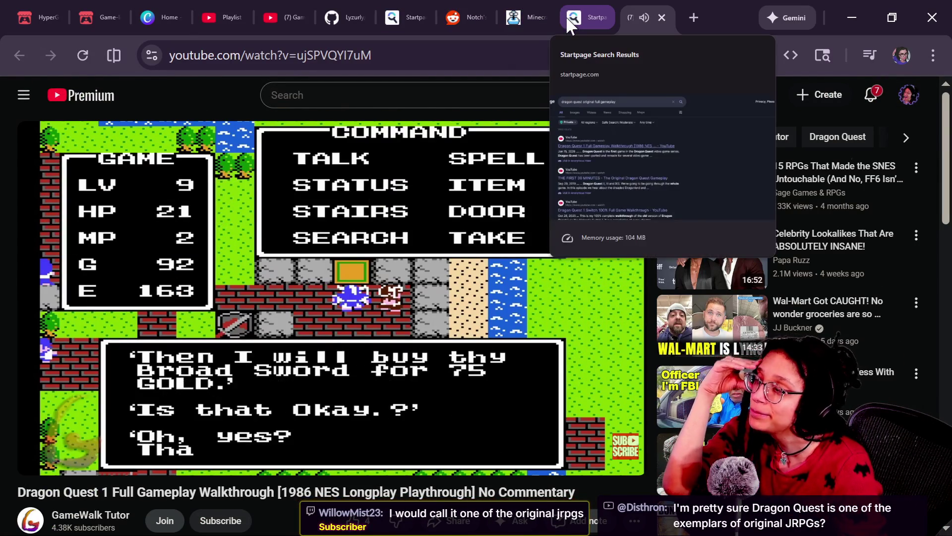
pyautogui.click(593, 8)
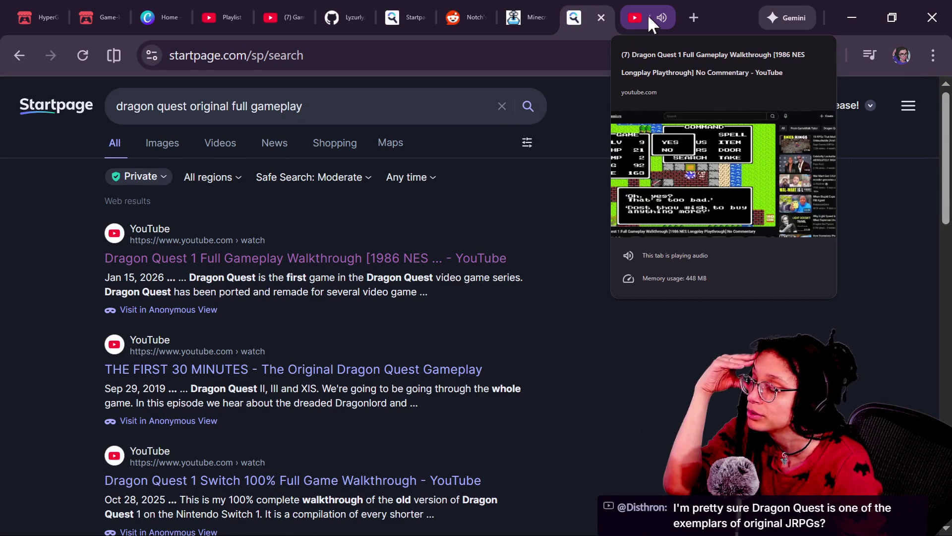
pyautogui.click(668, 19)
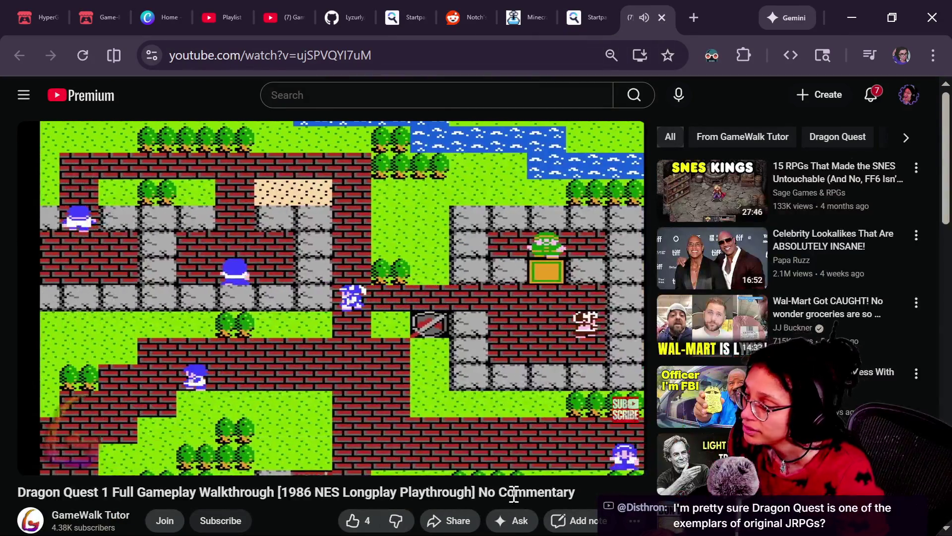
# Pop the video into picture-in-picture and move it to the screen top over the Twitch chat
pyautogui.rightClick(278, 258)
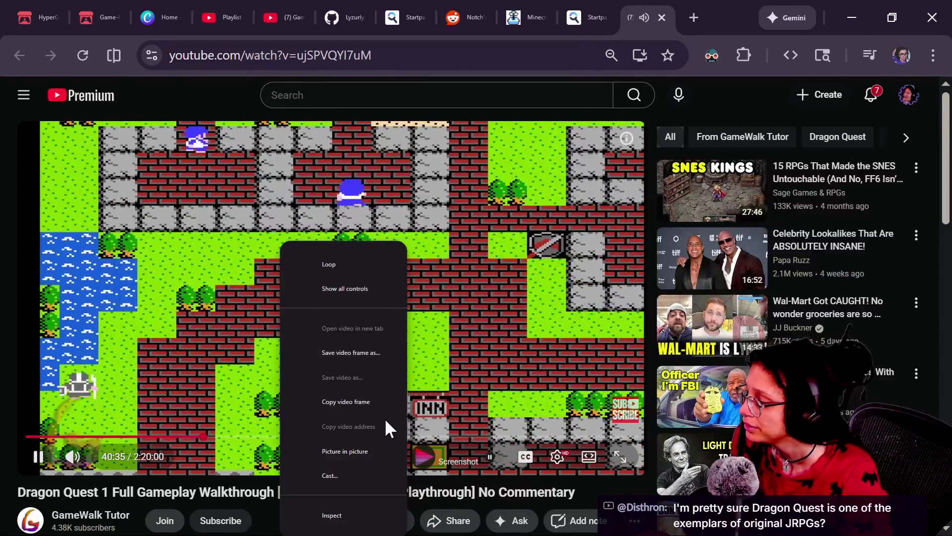
pyautogui.click(372, 459)
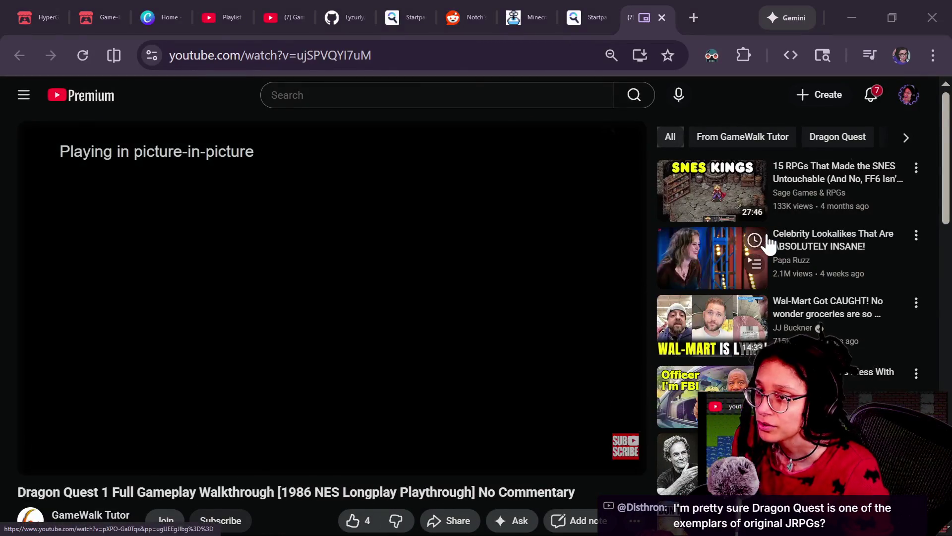
pyautogui.hotkey('alt', 'Tab')
pyautogui.moveTo(868, 409)
pyautogui.mouseDown()
pyautogui.moveTo(788, 192)
pyautogui.moveTo(748, 36)
pyautogui.moveTo(792, 37)
pyautogui.moveTo(782, 25)
pyautogui.mouseUp()
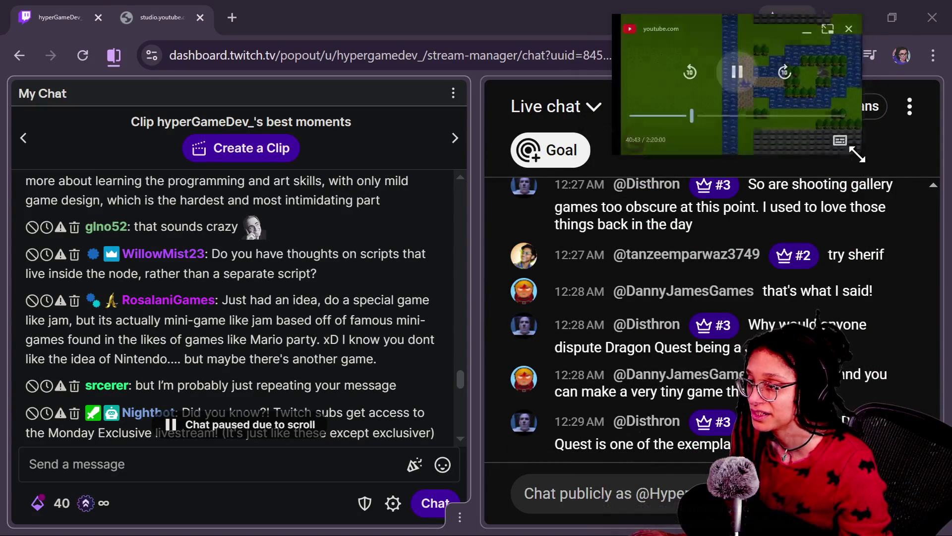
# Enlarge the floating Dragon Quest video, nudge it right, and scroll through the My Chat messages
pyautogui.moveTo(860, 157); pyautogui.dragTo(935, 171)
pyautogui.moveTo(785, 108); pyautogui.dragTo(799, 108)
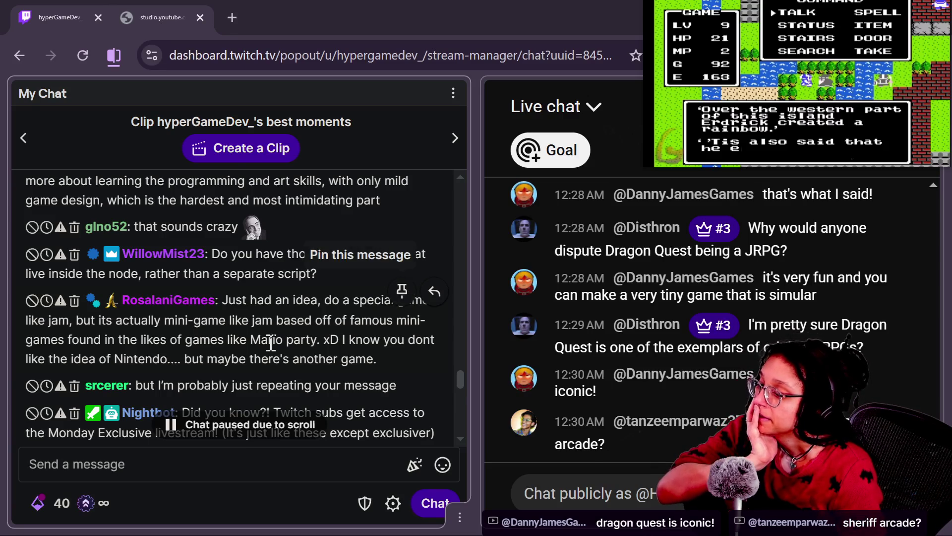
pyautogui.scroll(-5, 271, 342)
pyautogui.scroll(5, 271, 342)
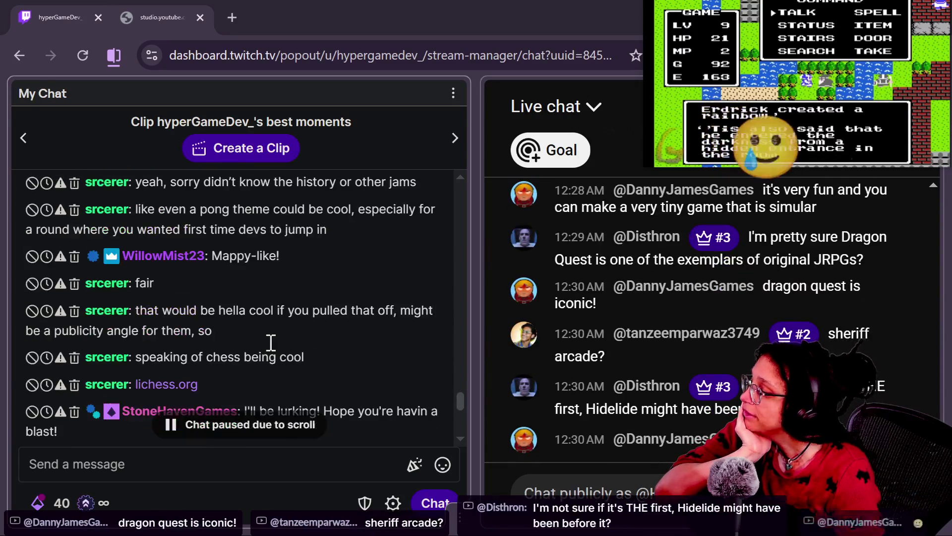
pyautogui.scroll(3, 270, 342)
pyautogui.scroll(4, 315, 348)
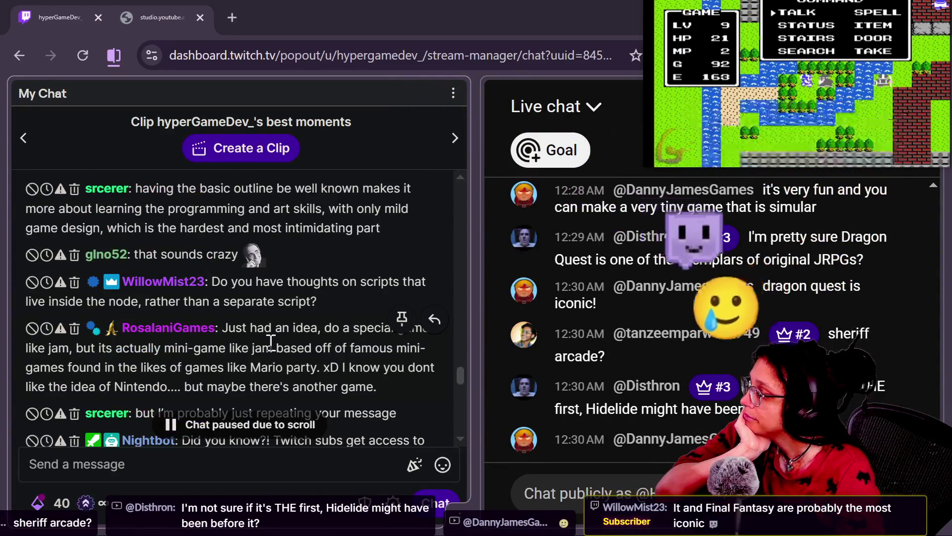
pyautogui.scroll(-2, 315, 369)
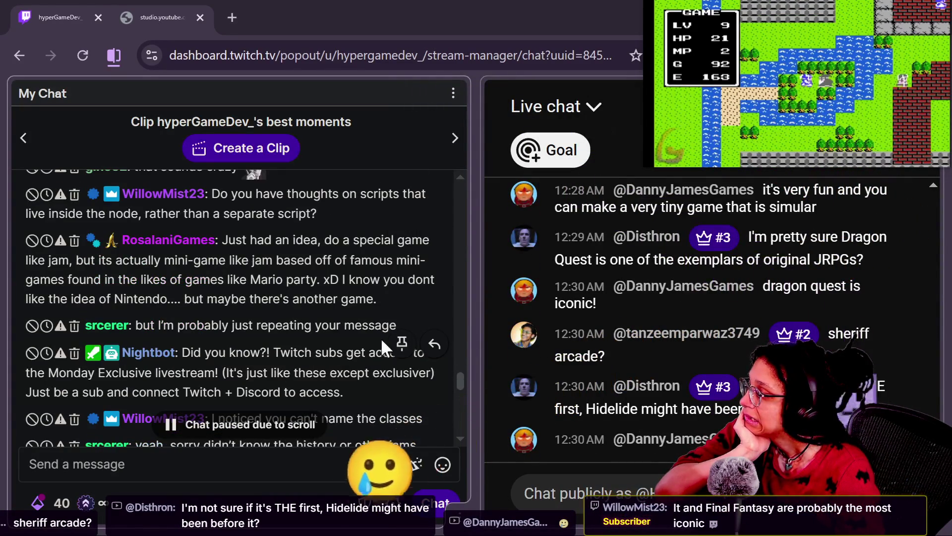
pyautogui.scroll(-2, 261, 336)
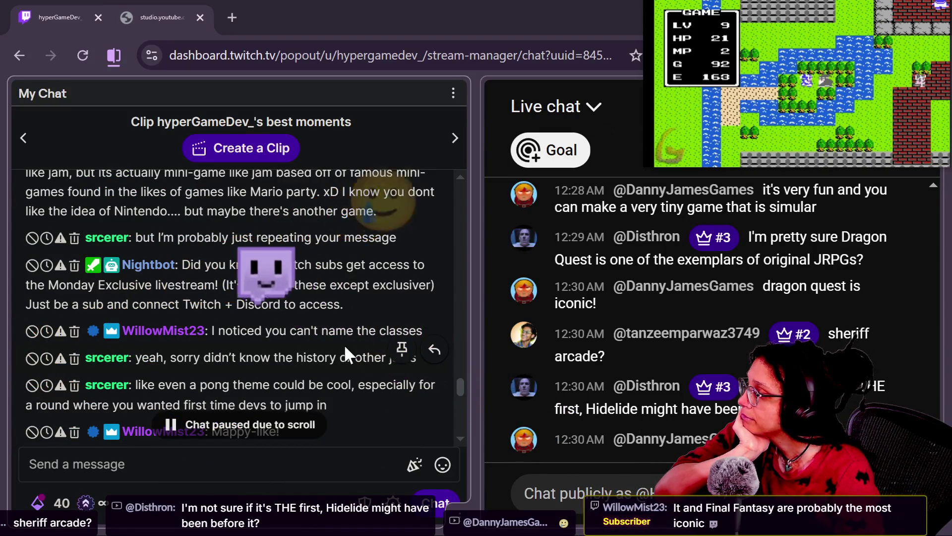
pyautogui.scroll(-4, 348, 371)
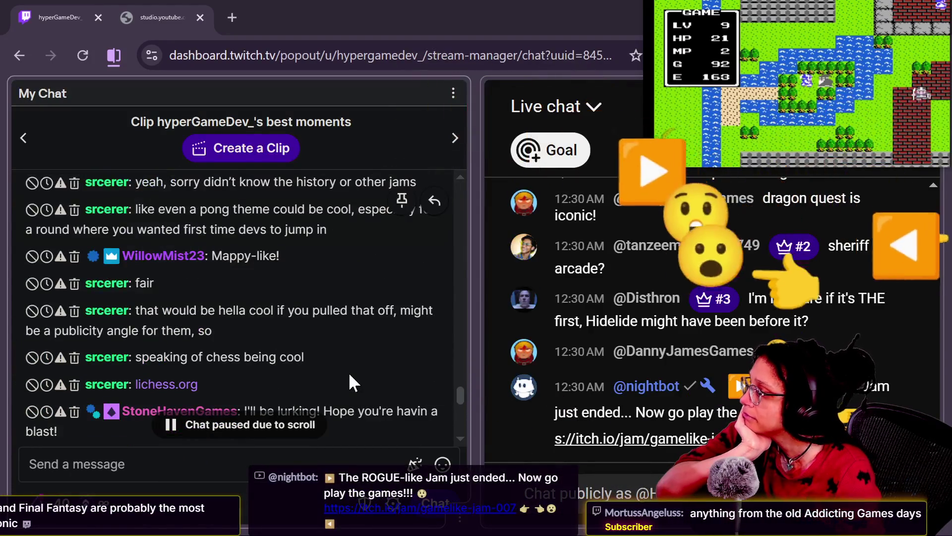
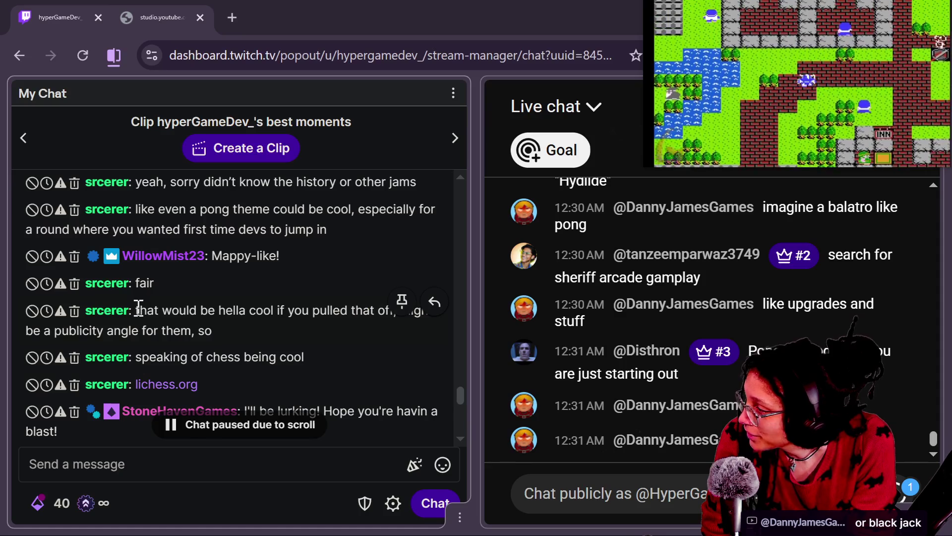
# Select, then clear, text in the publicity-angle and Pong-is-good chat messages
pyautogui.moveTo(136, 310); pyautogui.dragTo(215, 326)
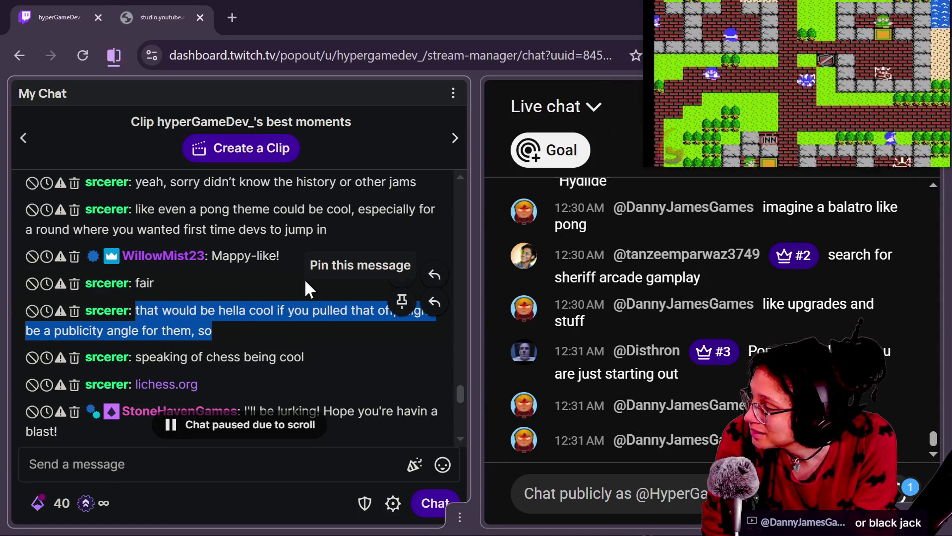
pyautogui.click(160, 296)
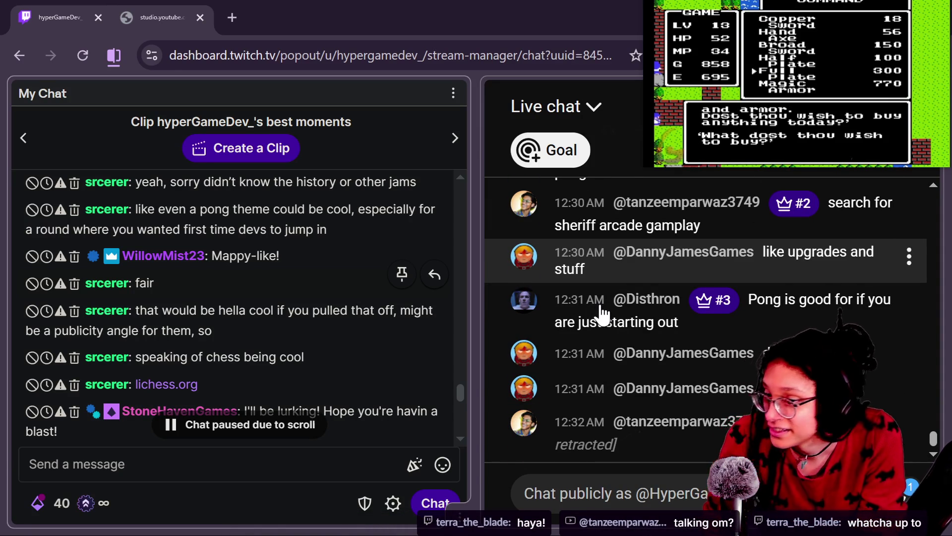
pyautogui.moveTo(602, 314)
pyautogui.mouseDown()
pyautogui.moveTo(564, 308)
pyautogui.moveTo(468, 425)
pyautogui.moveTo(459, 401)
pyautogui.mouseUp()
pyautogui.click(455, 395)
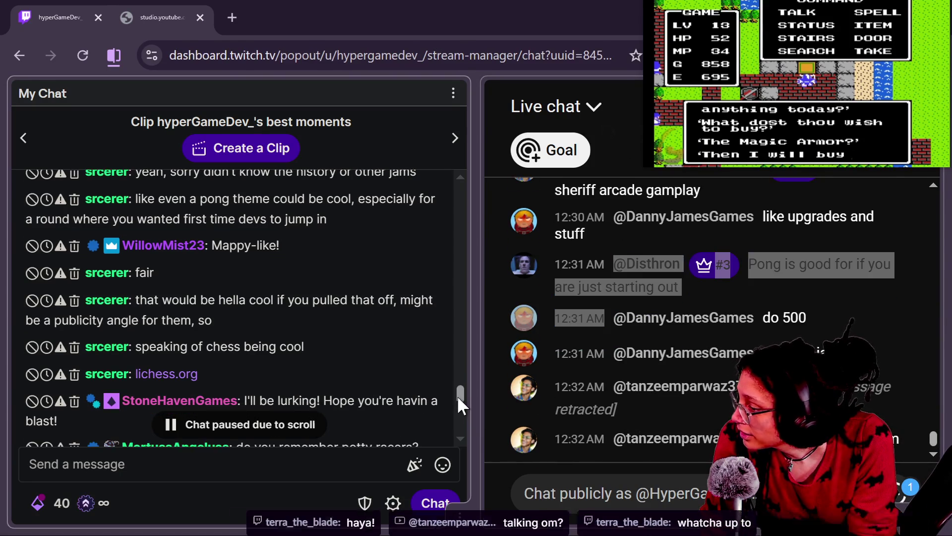
# Scroll the Twitch chat down to the potty racer, old Zelda and JRPG messages
pyautogui.scroll(-1, 457, 396)
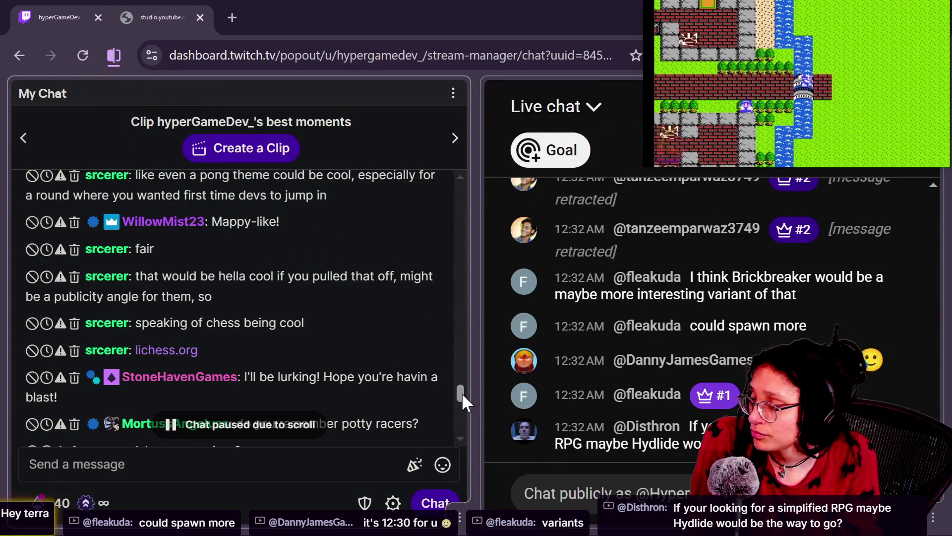
pyautogui.moveTo(461, 394); pyautogui.dragTo(460, 406)
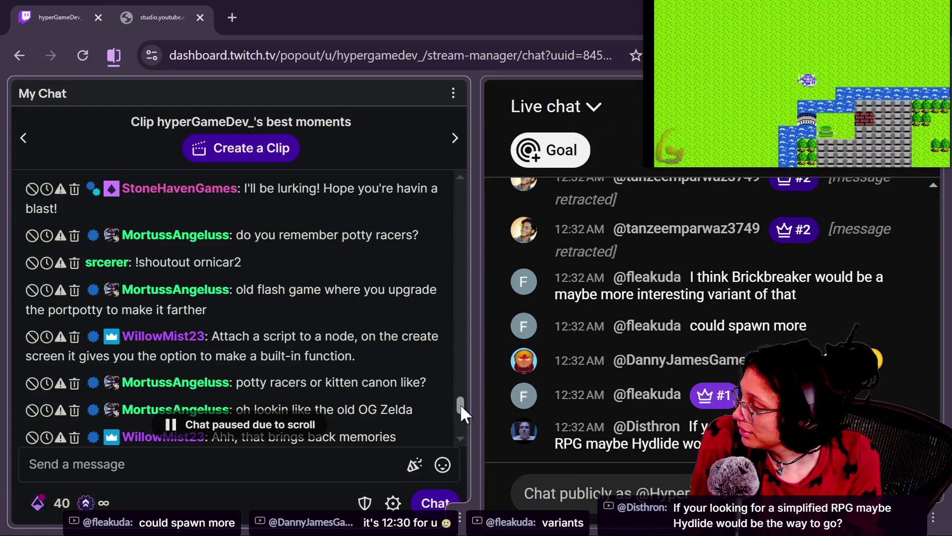
pyautogui.moveTo(460, 404); pyautogui.dragTo(460, 407)
pyautogui.scroll(-1, 460, 406)
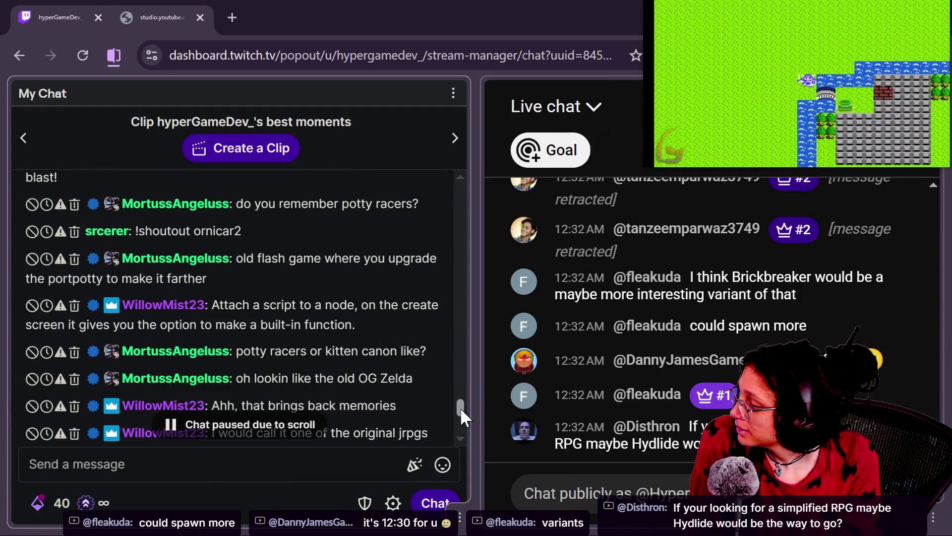
pyautogui.scroll(-1, 460, 408)
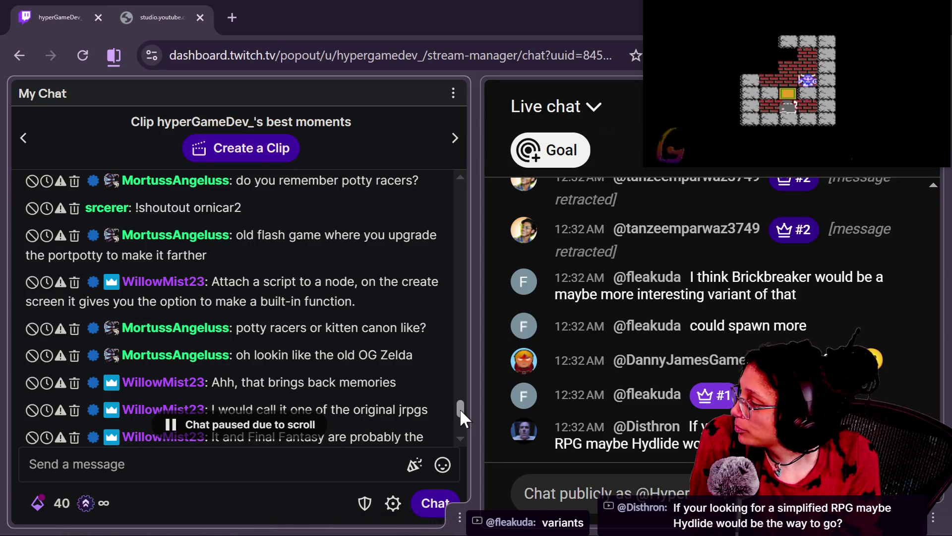
# Drag the My Chat scrollbar to the bottom, reaching the viewer's top-right question
pyautogui.moveTo(460, 409); pyautogui.dragTo(460, 412)
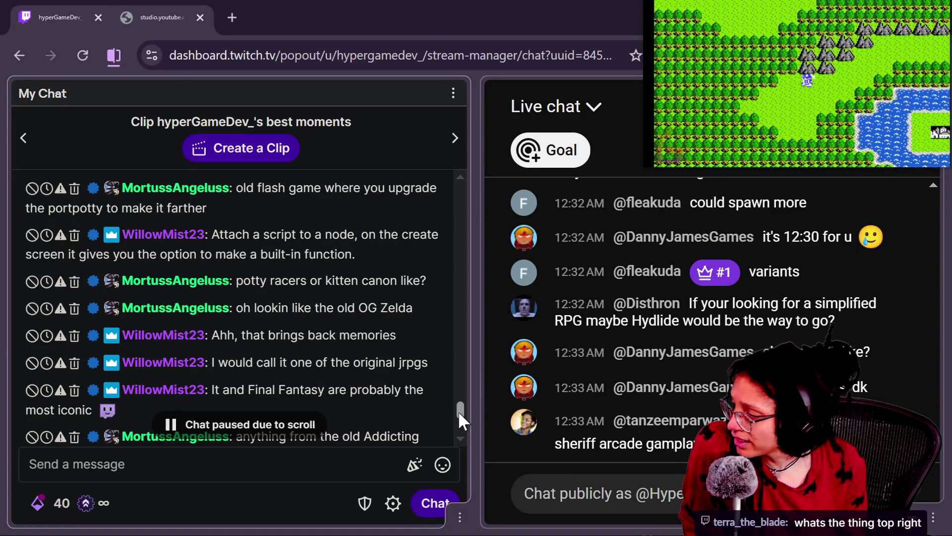
pyautogui.moveTo(457, 411); pyautogui.dragTo(458, 425)
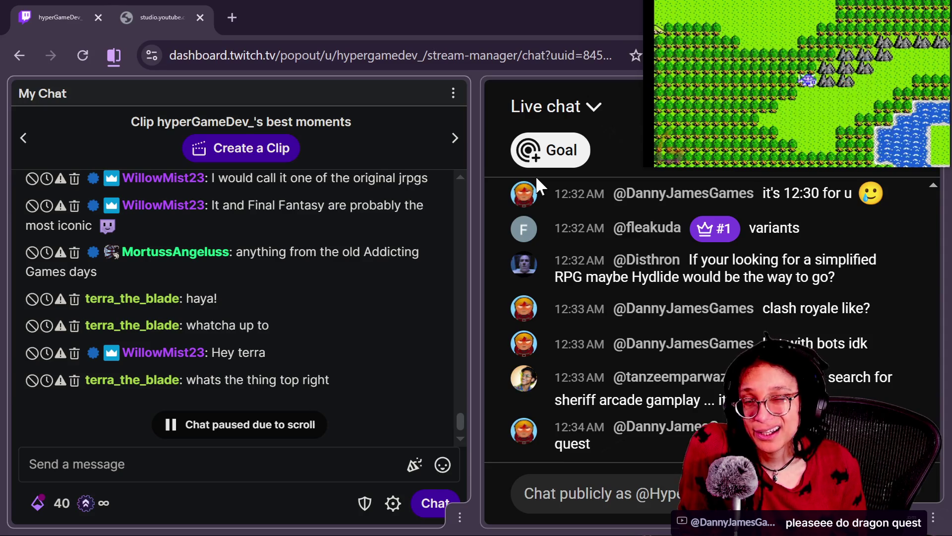
# Scroll the YouTube live chat up to the chess talk and Dragon Quest messages
pyautogui.scroll(10, 637, 365)
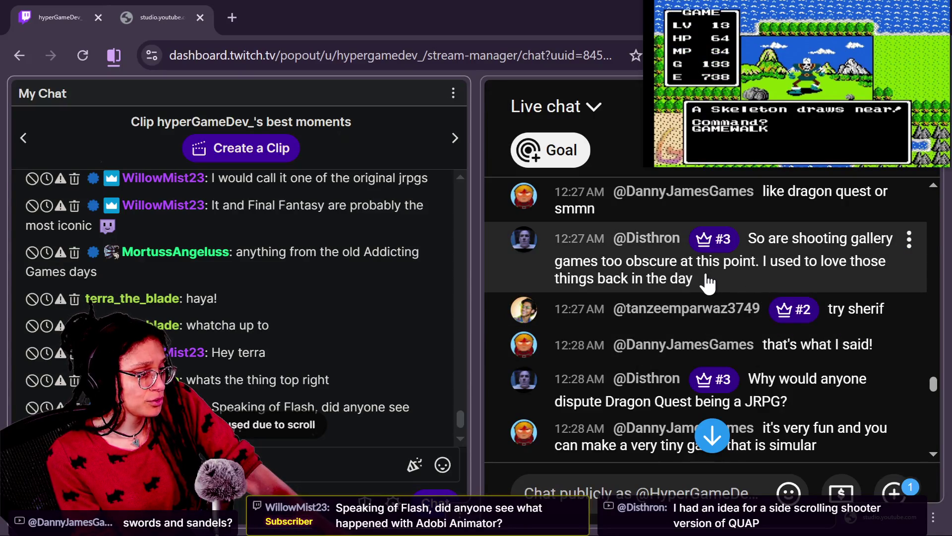
pyautogui.scroll(2, 707, 278)
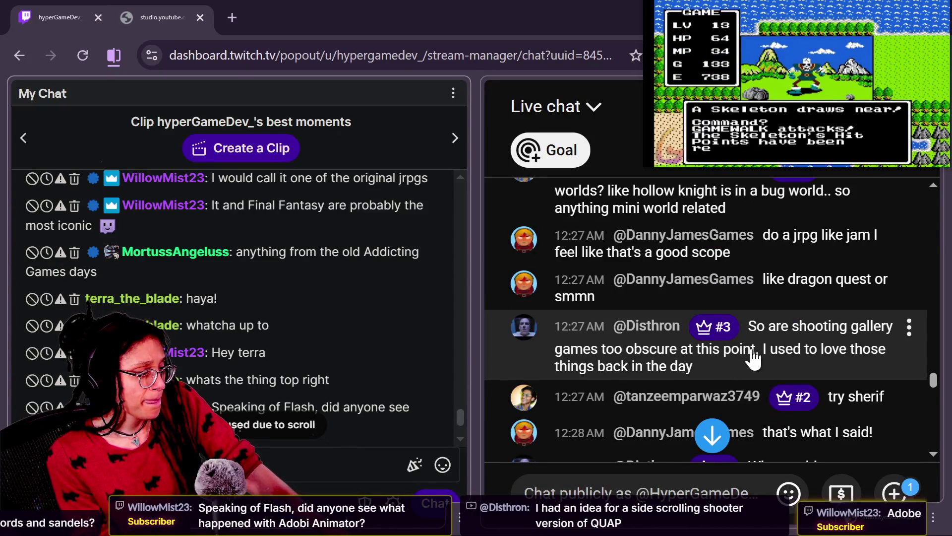
pyautogui.scroll(2, 692, 361)
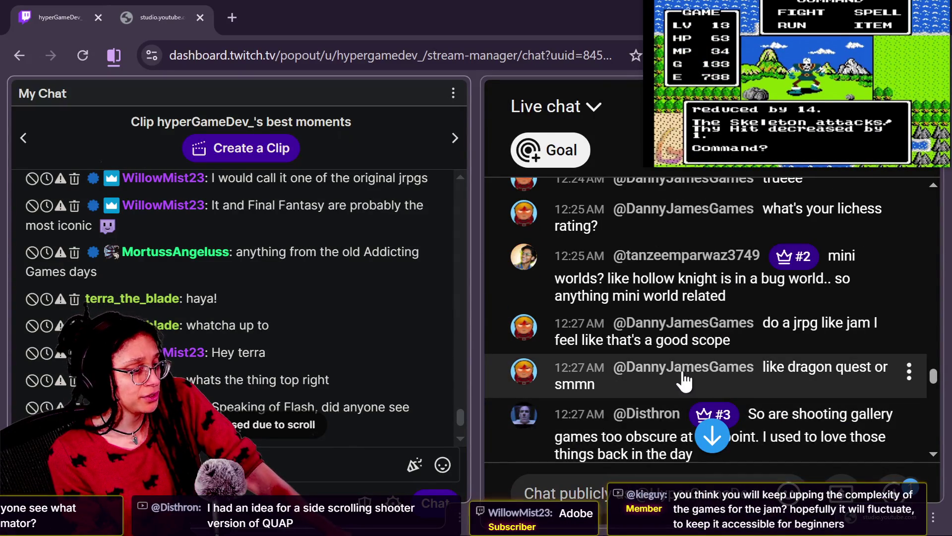
pyautogui.scroll(2, 701, 367)
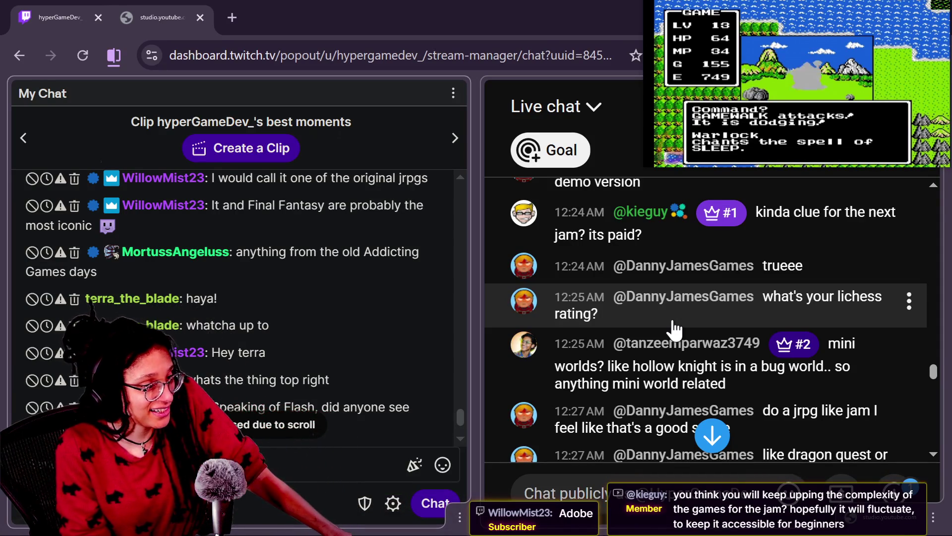
pyautogui.scroll(2, 675, 329)
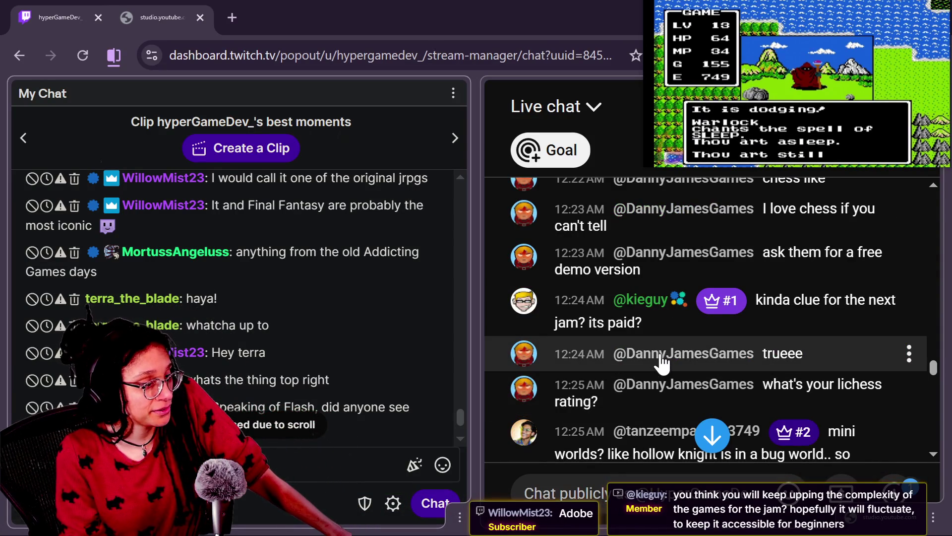
pyautogui.scroll(2, 668, 331)
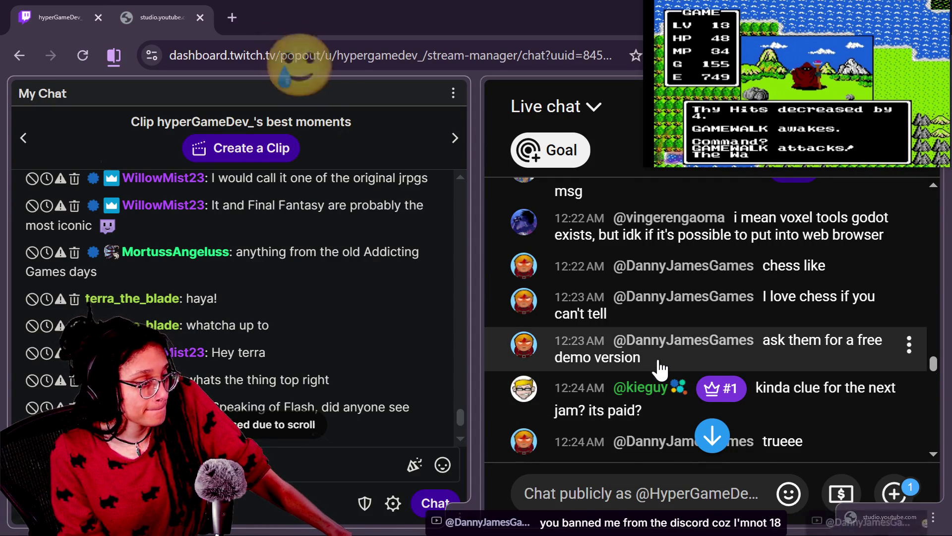
# Scroll back down past the ROGUE-like Jam notice to the Brickbreaker and Hydlide suggestions
pyautogui.scroll(-5, 661, 368)
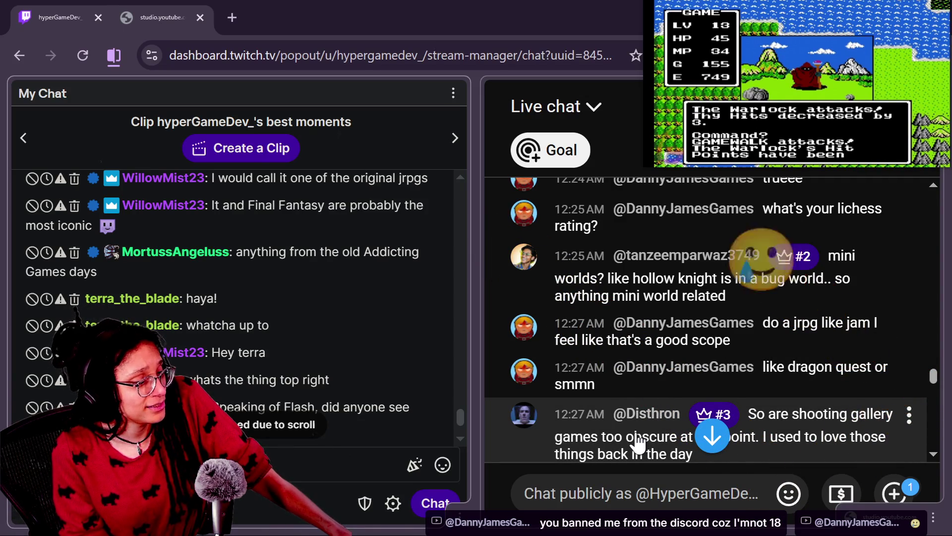
pyautogui.scroll(-2, 640, 441)
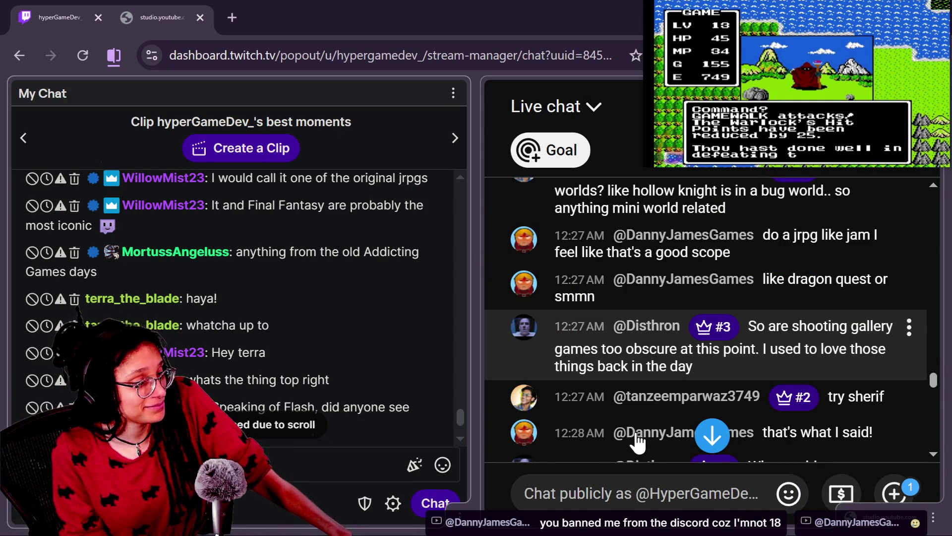
pyautogui.scroll(-7, 639, 441)
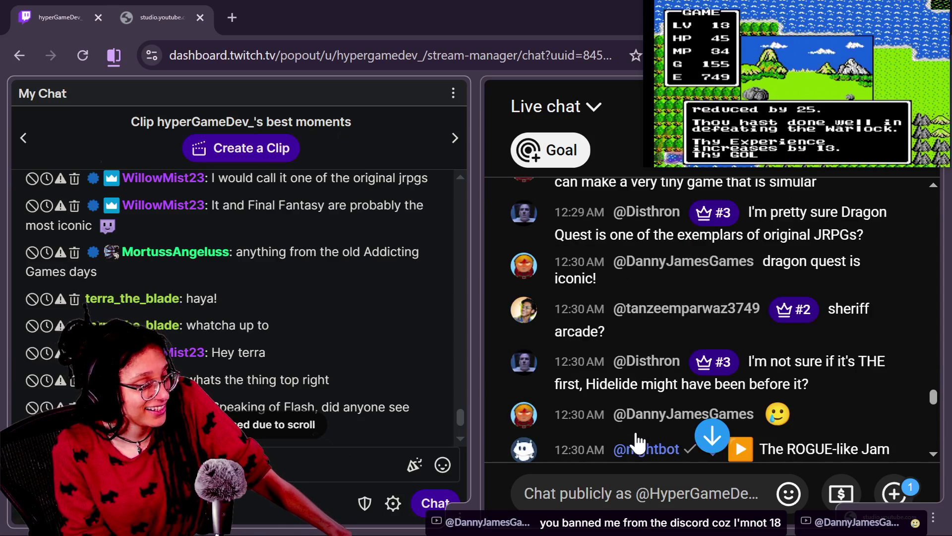
pyautogui.scroll(-5, 639, 441)
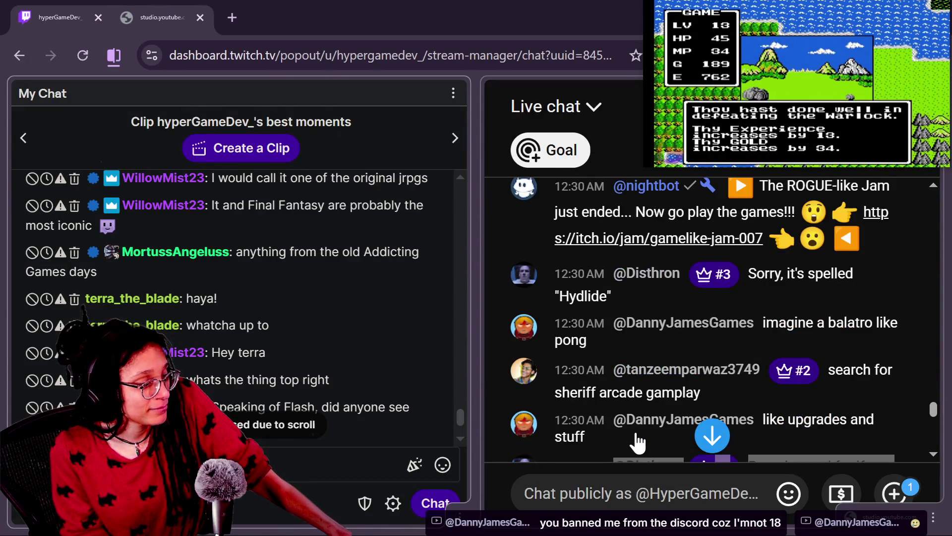
pyautogui.scroll(-1, 639, 440)
pyautogui.scroll(-3, 628, 432)
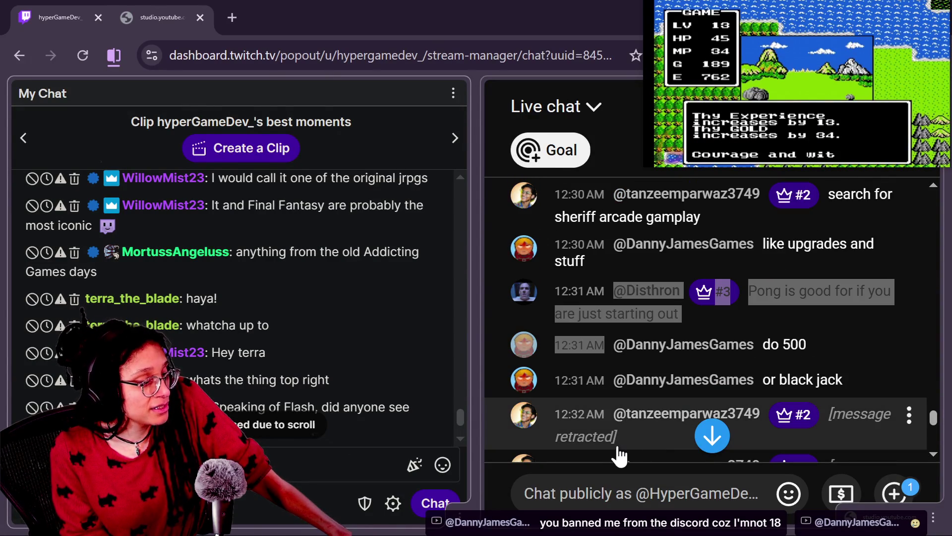
pyautogui.scroll(-4, 620, 454)
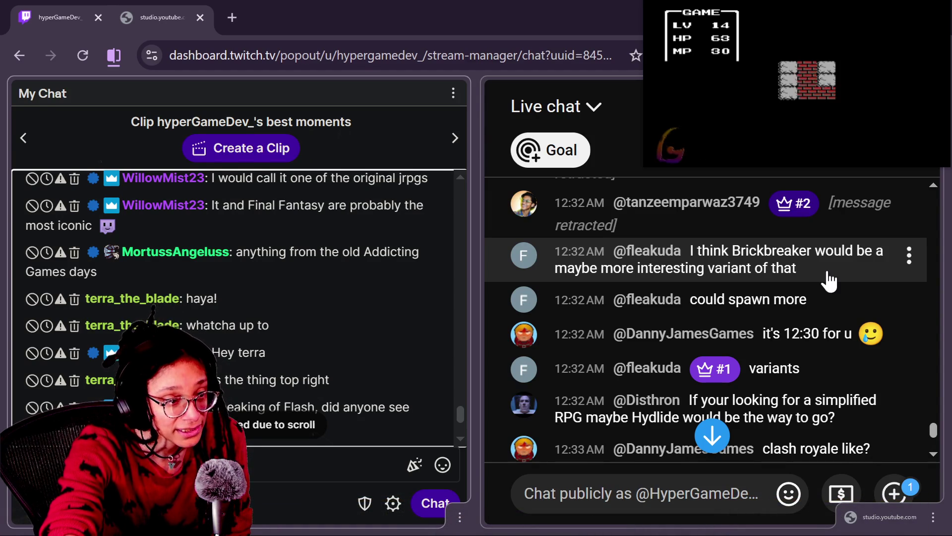
# Scroll through the Twitch chat popout, selecting and clearing the recent messages
pyautogui.scroll(2, 829, 281)
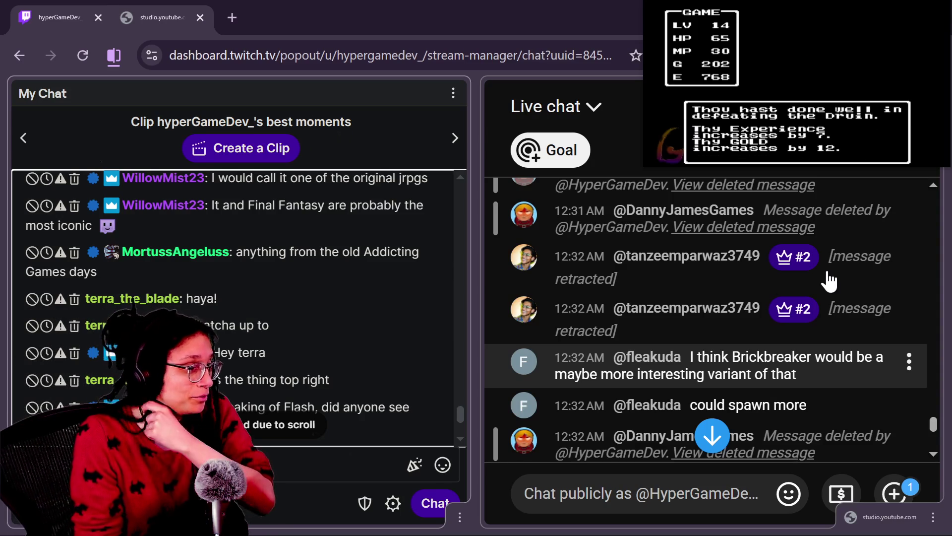
pyautogui.scroll(-2, 788, 397)
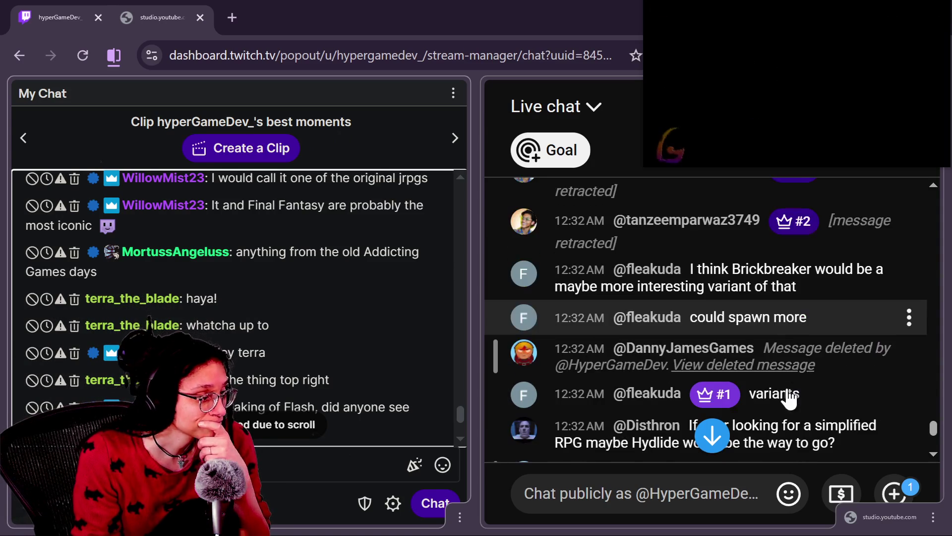
pyautogui.scroll(-2, 789, 397)
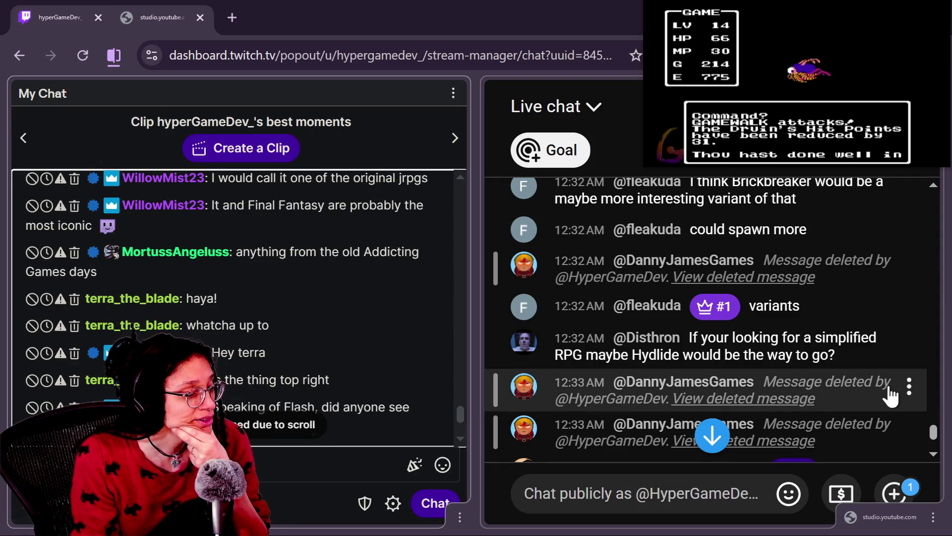
pyautogui.scroll(-5, 878, 402)
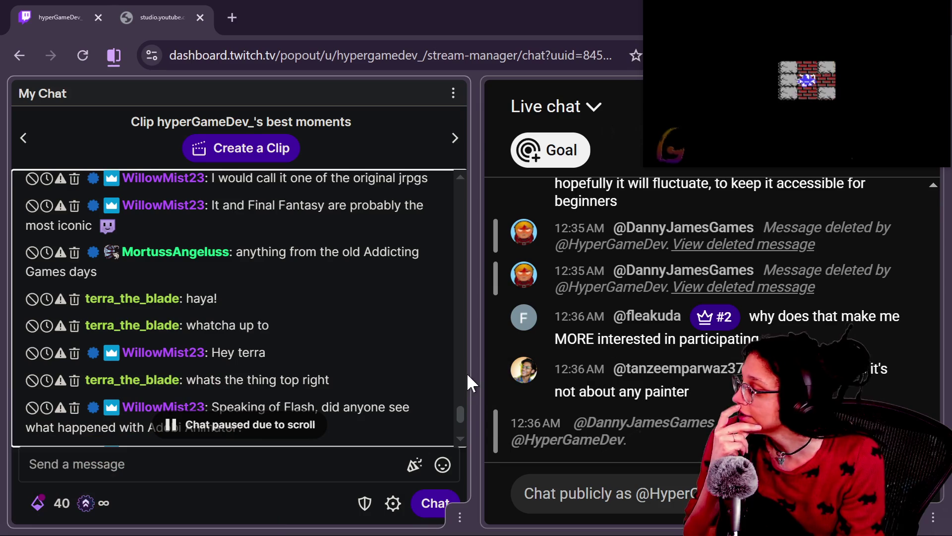
pyautogui.moveTo(257, 251)
pyautogui.mouseDown()
pyautogui.moveTo(299, 313)
pyautogui.moveTo(266, 213)
pyautogui.mouseUp()
pyautogui.click(297, 302)
pyautogui.click(309, 333)
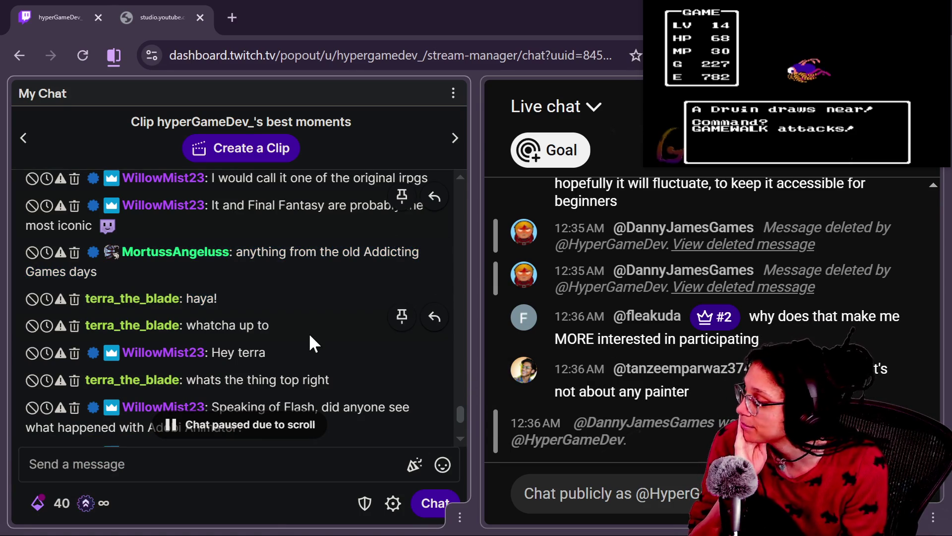
pyautogui.scroll(-2, 309, 333)
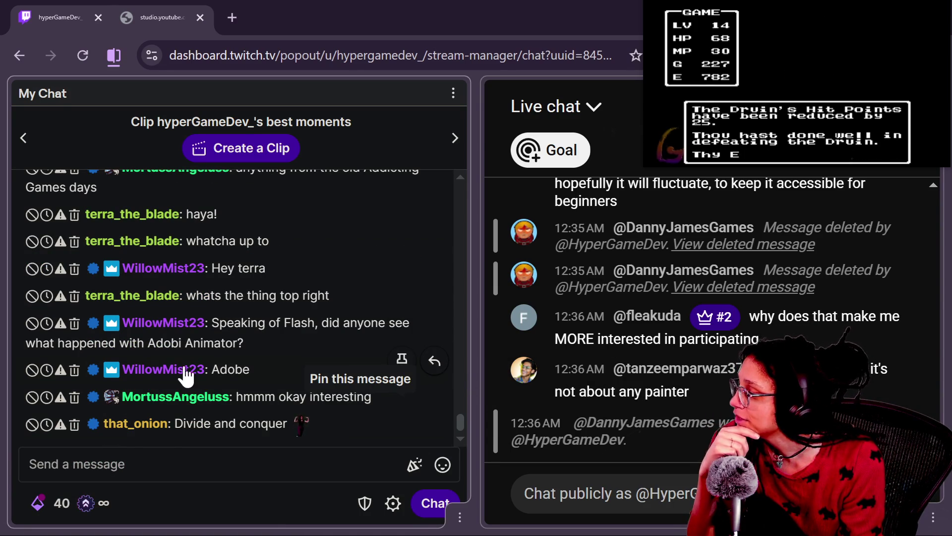
# Highlight the Adobi Animator phrase, then bring the YouTube watch page window forward
pyautogui.moveTo(247, 343)
pyautogui.mouseDown()
pyautogui.moveTo(224, 329)
pyautogui.moveTo(253, 334)
pyautogui.moveTo(151, 347)
pyautogui.mouseUp()
pyautogui.click(268, 429)
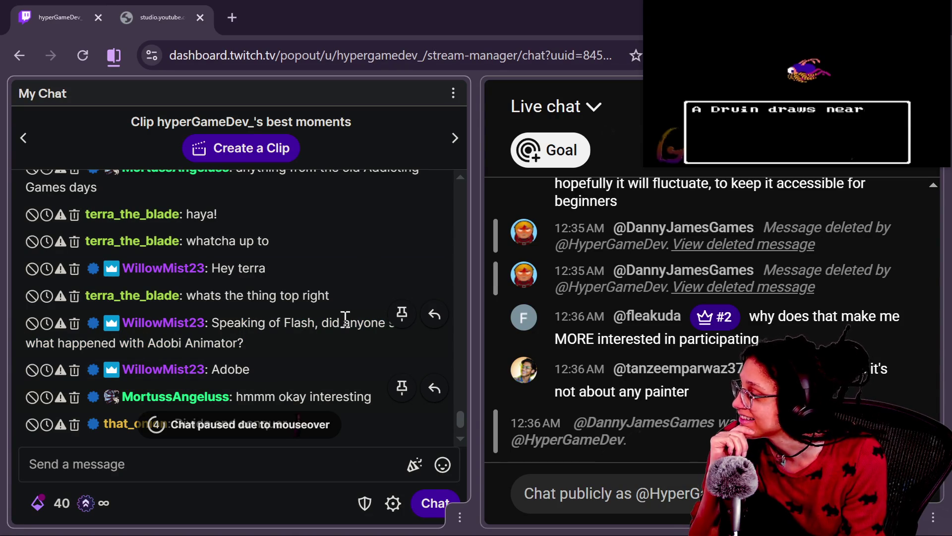
pyautogui.scroll(3, 298, 255)
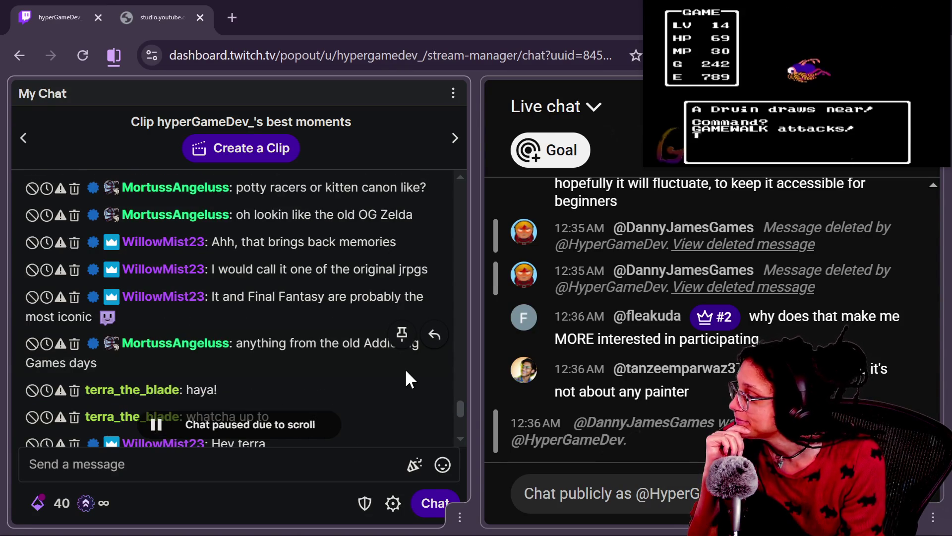
pyautogui.scroll(-5, 334, 323)
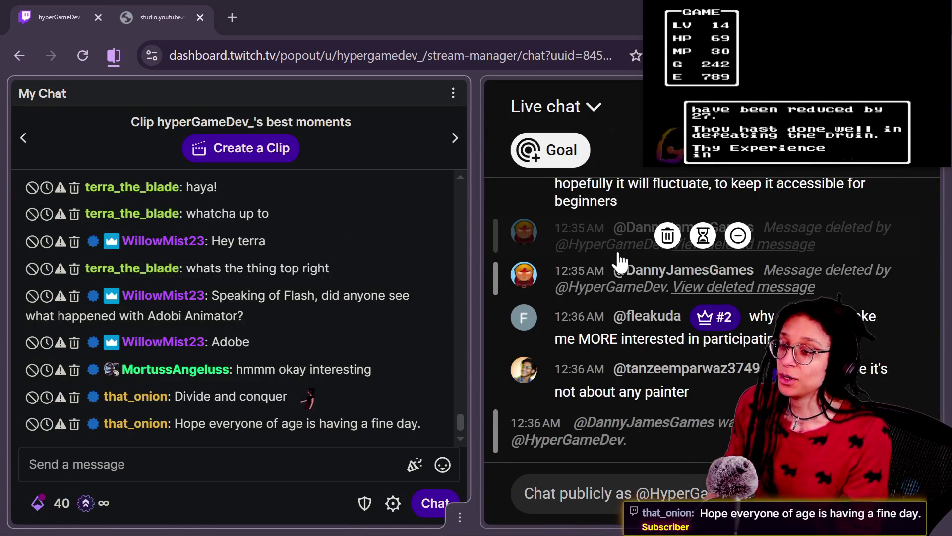
pyautogui.hotkey('alt', 'Tab')
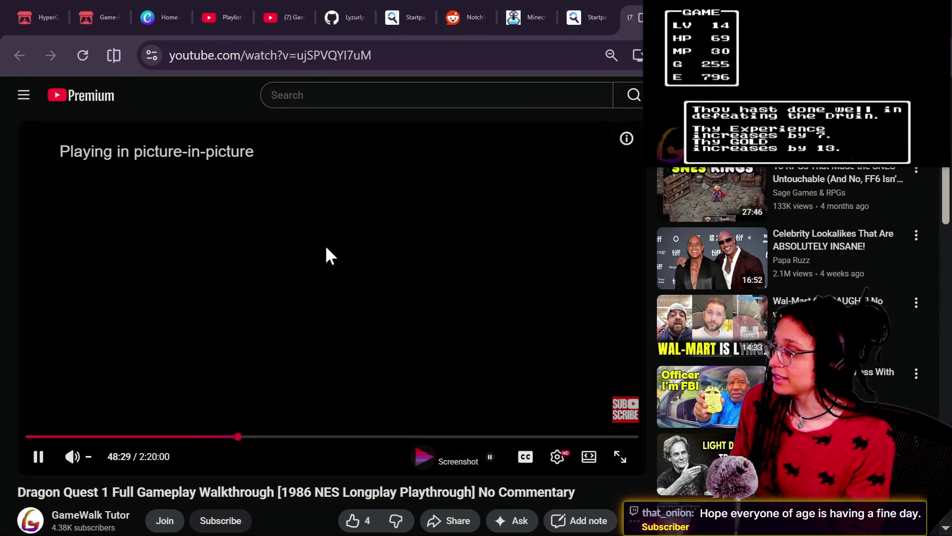
# Return the floating Dragon Quest video to its tab, close that tab, and go to Godot
pyautogui.moveTo(877, 37)
pyautogui.click(916, 10)
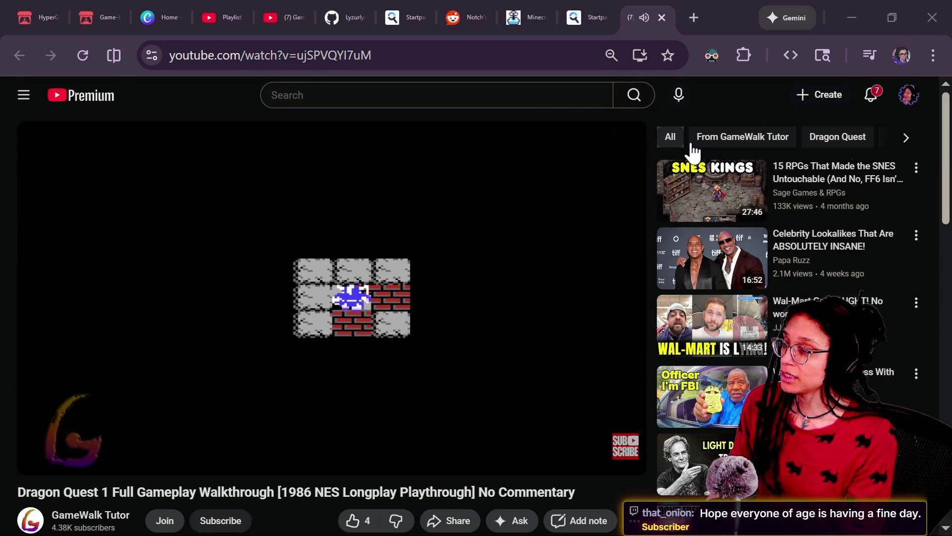
pyautogui.hotkey('alt', 'Tab')
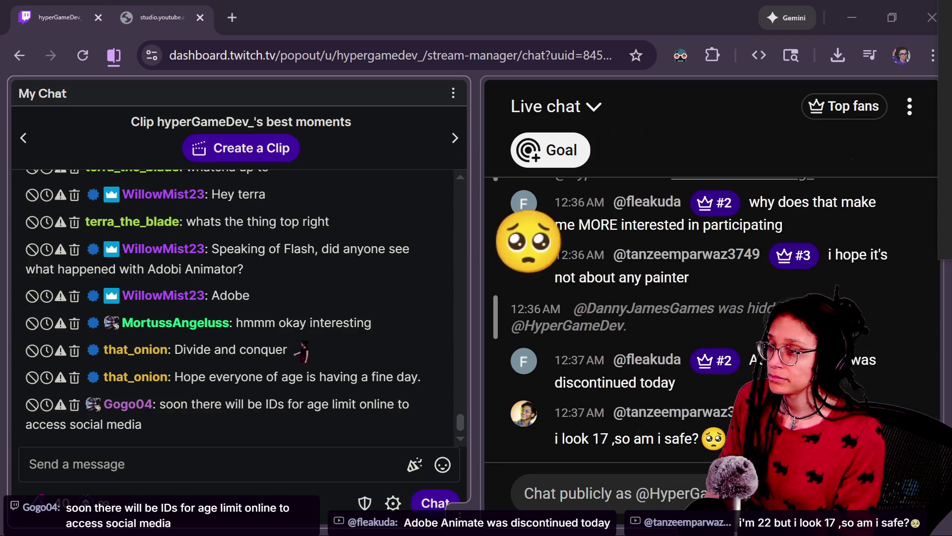
pyautogui.hotkey('alt', 'Tab')
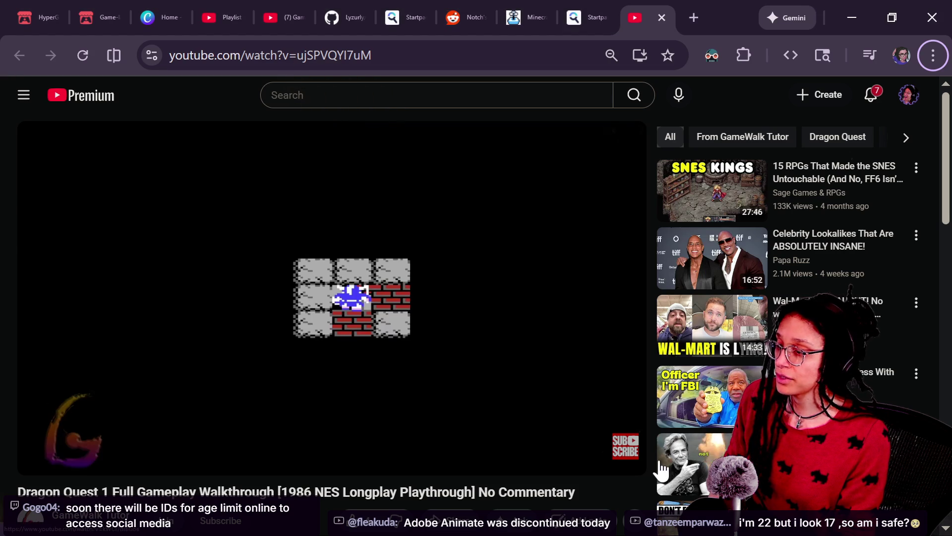
pyautogui.click(661, 18)
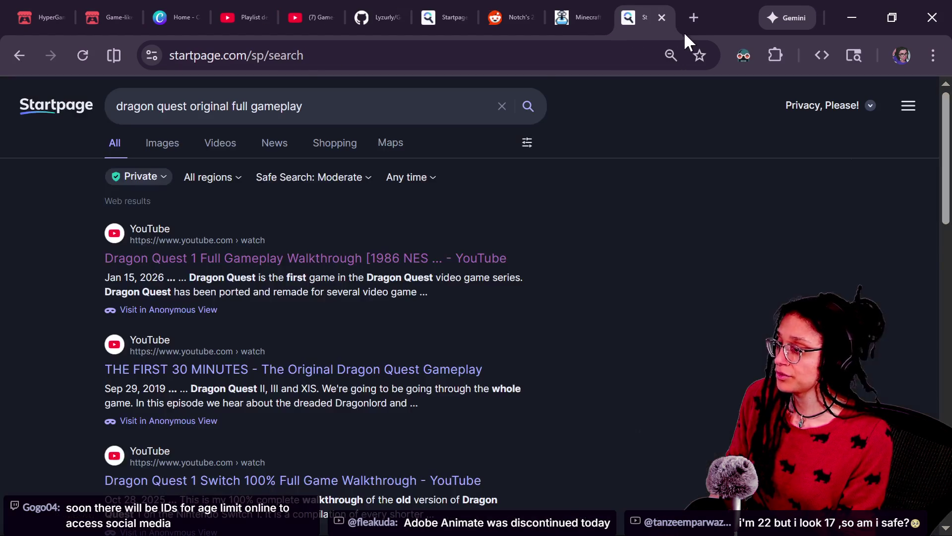
pyautogui.hotkey('alt', 'Tab')
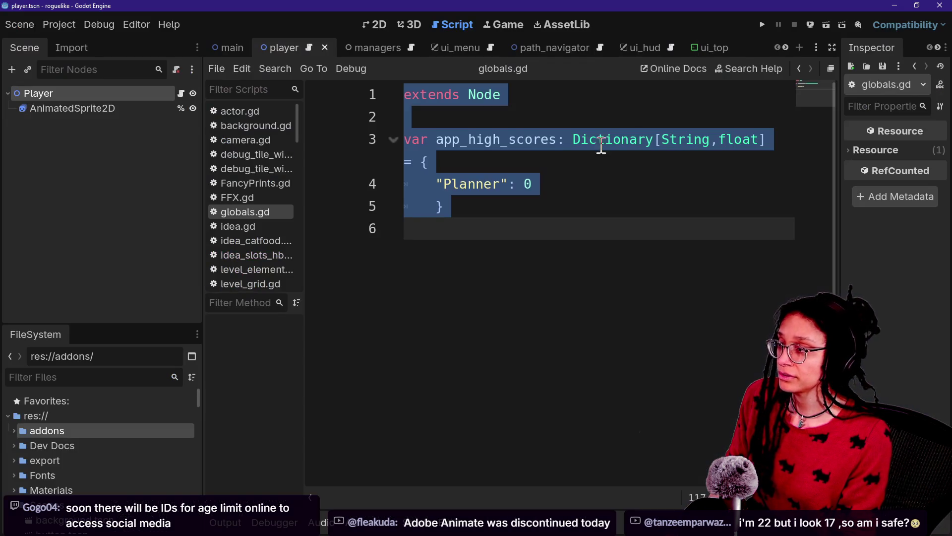
# Deselect the text in globals.gd and go back to the Twitch stream chat
pyautogui.click(567, 229)
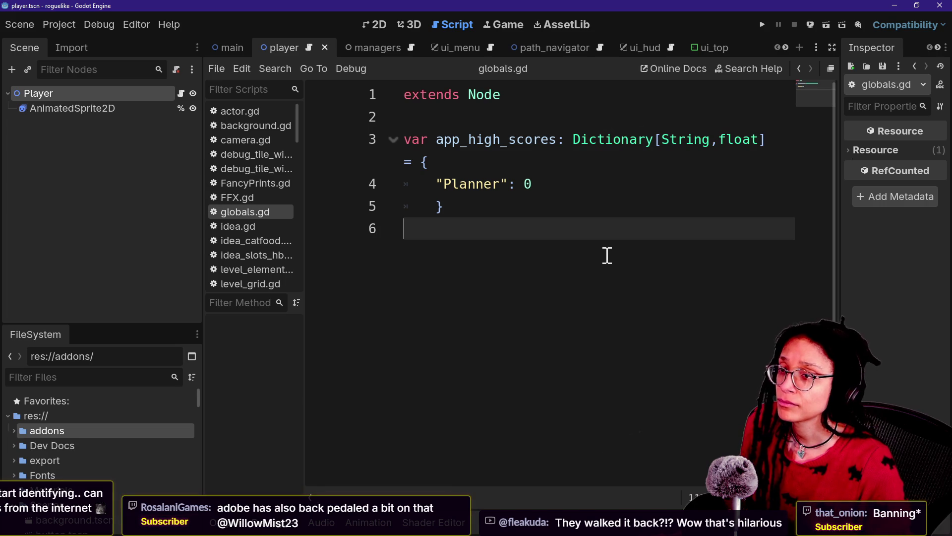
pyautogui.hotkey('alt', 'Tab')
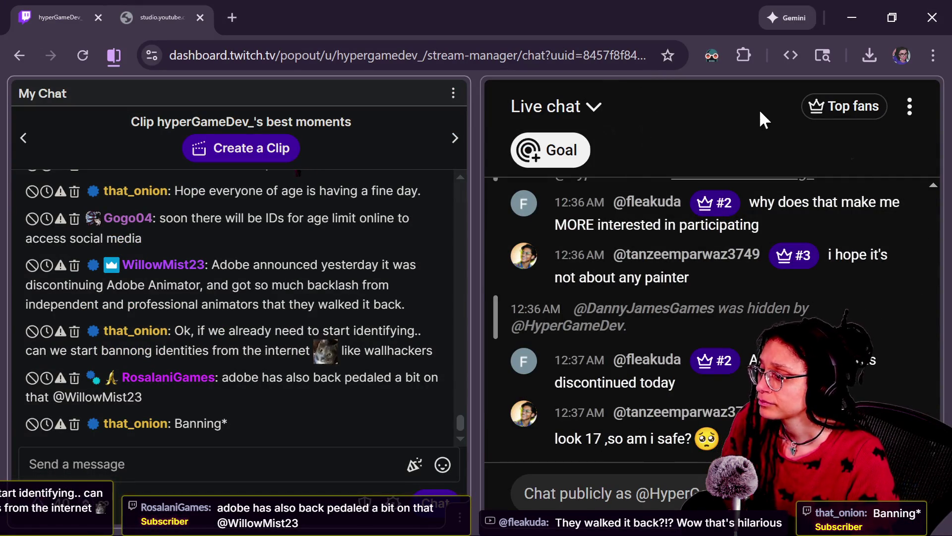
# Resize and swap the chat split view, then close the YouTube chat pane, keeping Twitch
pyautogui.rightClick(843, 320)
pyautogui.click(922, 208)
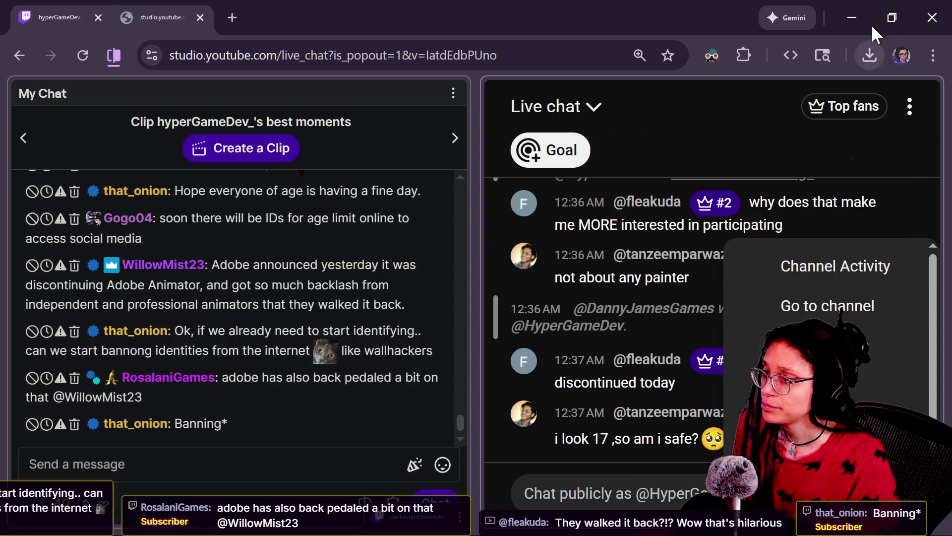
pyautogui.click(734, 95)
pyautogui.moveTo(467, 228)
pyautogui.mouseDown()
pyautogui.moveTo(772, 198)
pyautogui.moveTo(945, 169)
pyautogui.moveTo(842, 171)
pyautogui.mouseUp()
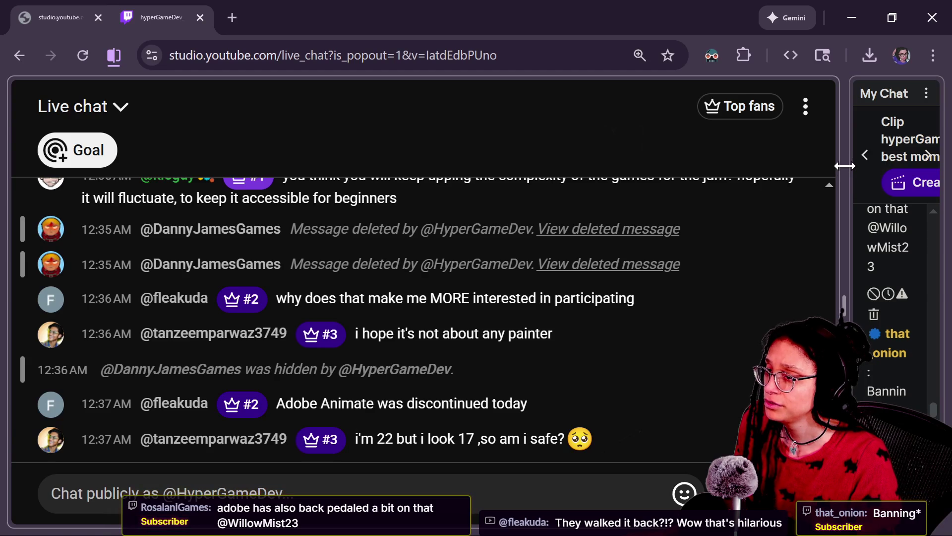
pyautogui.doubleClick(845, 166)
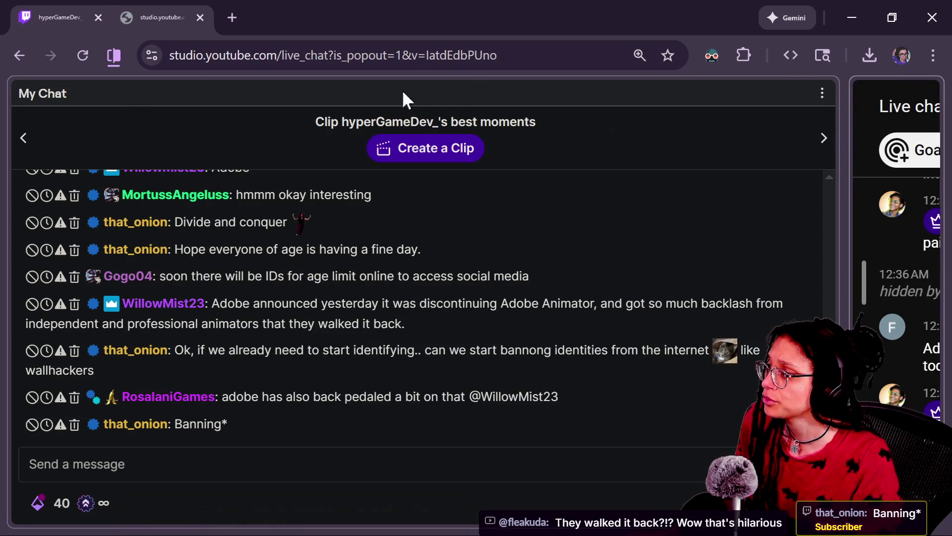
pyautogui.click(113, 56)
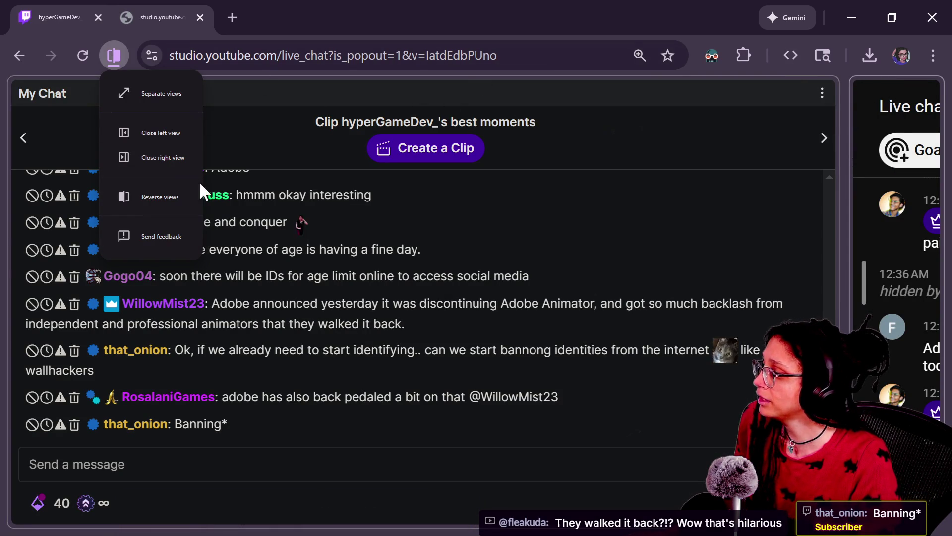
pyautogui.click(193, 159)
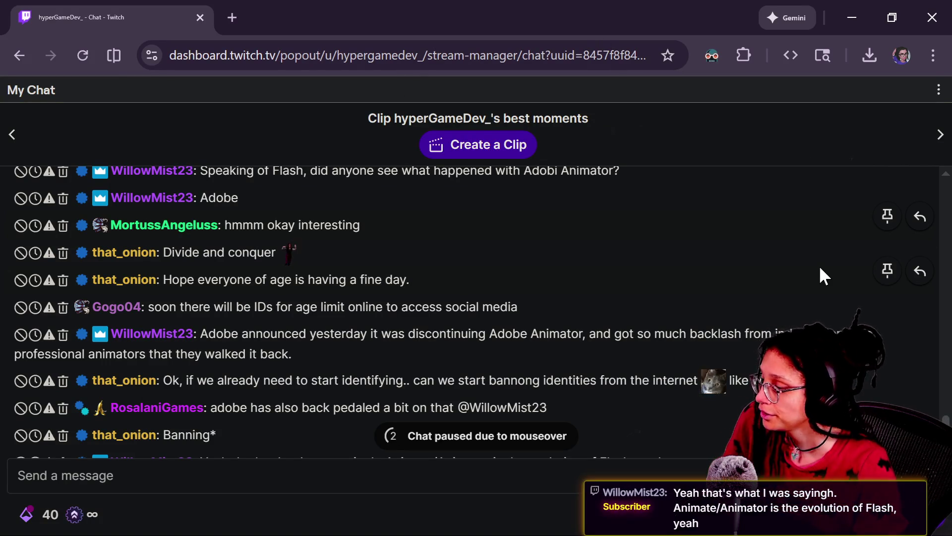
# Select and clear part of the Adobe announcement message, then return to Godot
pyautogui.moveTo(752, 354); pyautogui.dragTo(495, 391)
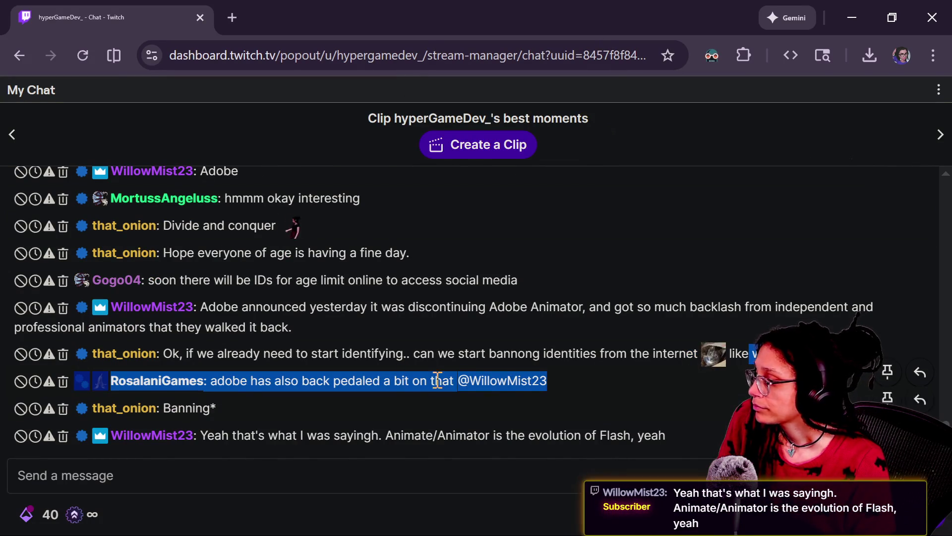
pyautogui.click(466, 314)
pyautogui.moveTo(464, 310); pyautogui.dragTo(540, 312)
pyautogui.click(536, 317)
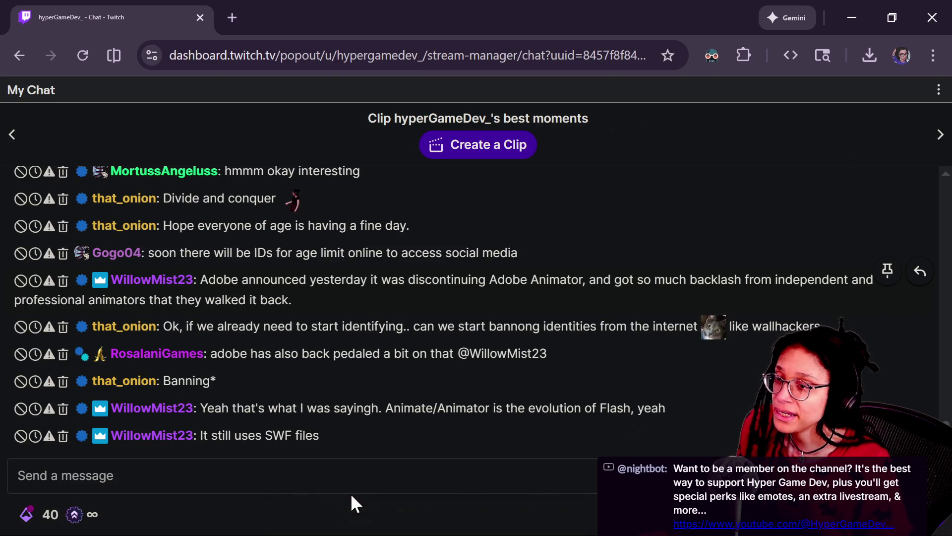
pyautogui.hotkey('alt', 'Tab')
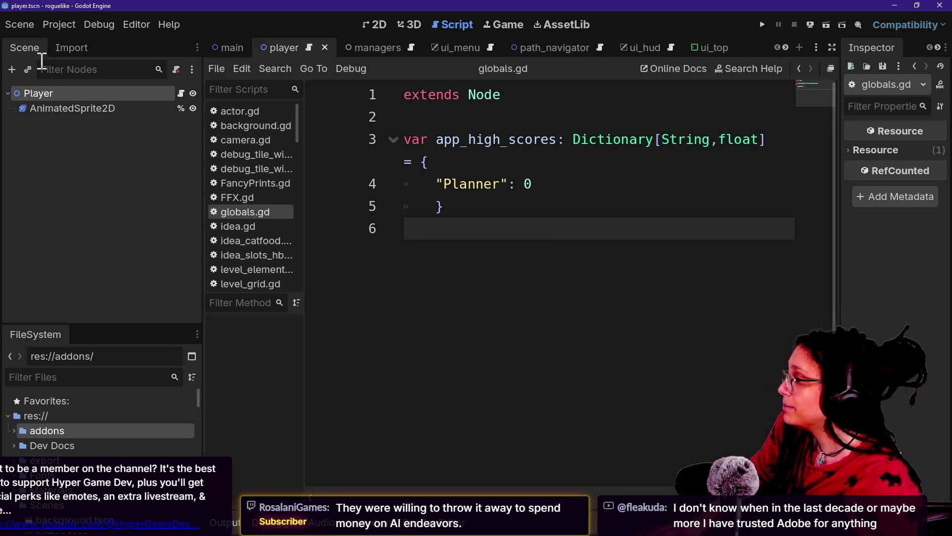
# Check the Autoload list in Project Settings, close it, and switch to Chrome
pyautogui.click(59, 25)
pyautogui.click(75, 43)
pyautogui.click(466, 142)
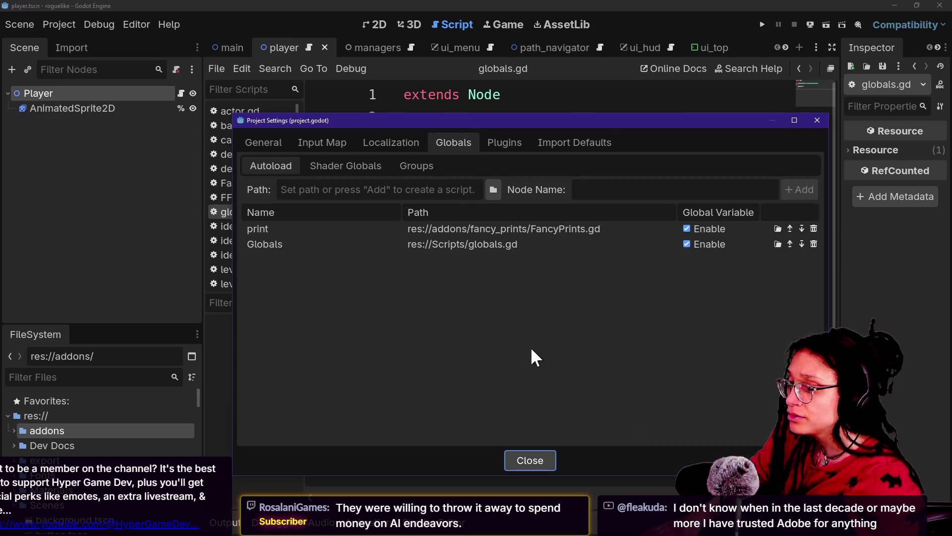
pyautogui.click(535, 464)
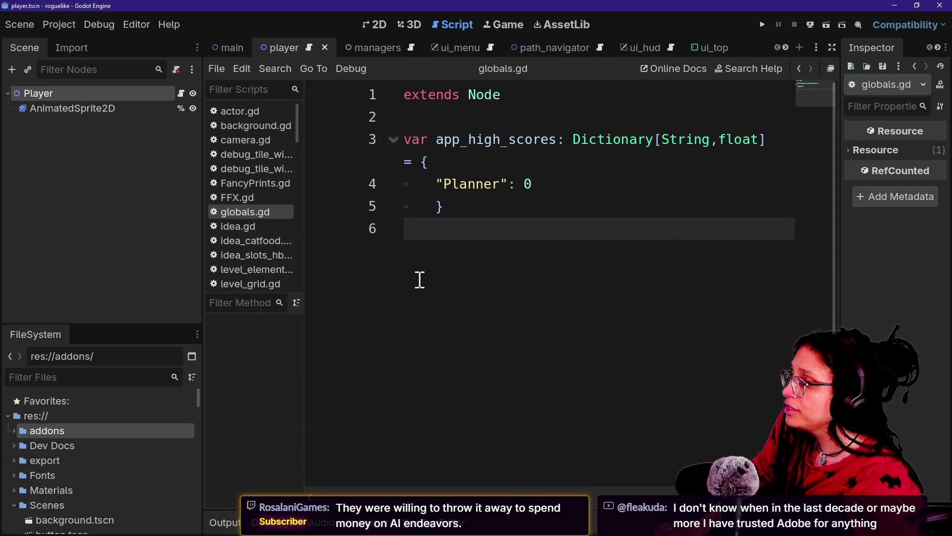
pyautogui.hotkey('alt', 'Tab')
pyautogui.hotkey('alt', 'Tab')
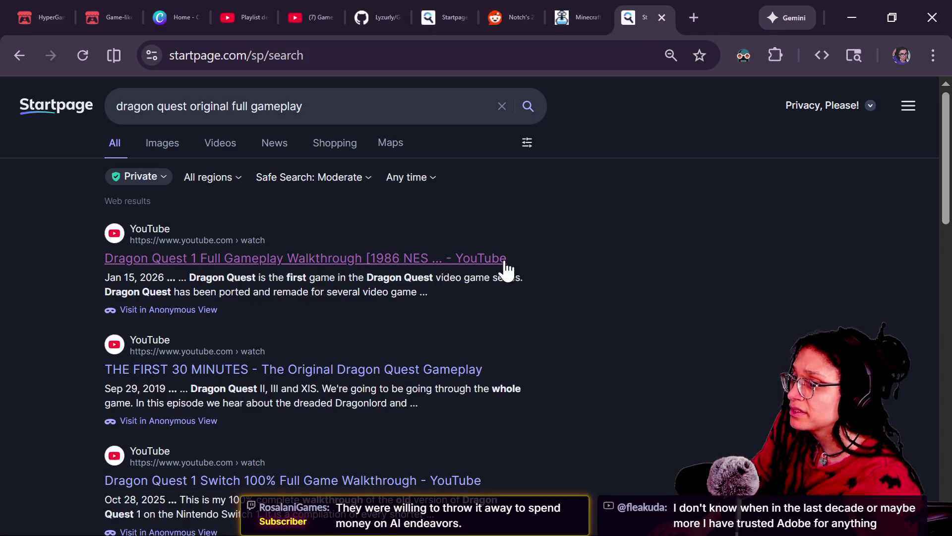
# Close the Startpage, Minecraft forum, Notch and leftover Startpage tabs, then return to Godot
pyautogui.click(664, 17)
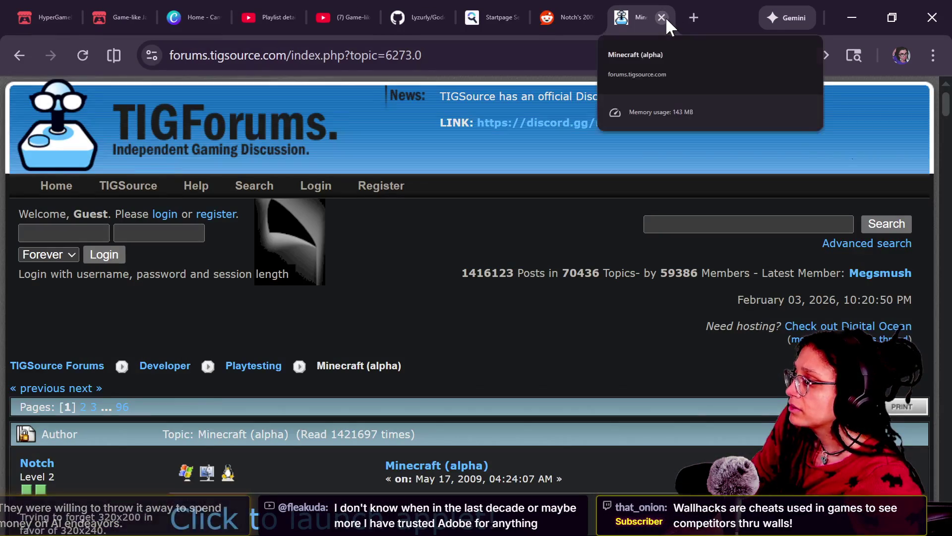
pyautogui.click(664, 18)
pyautogui.click(664, 18)
pyautogui.click(664, 18)
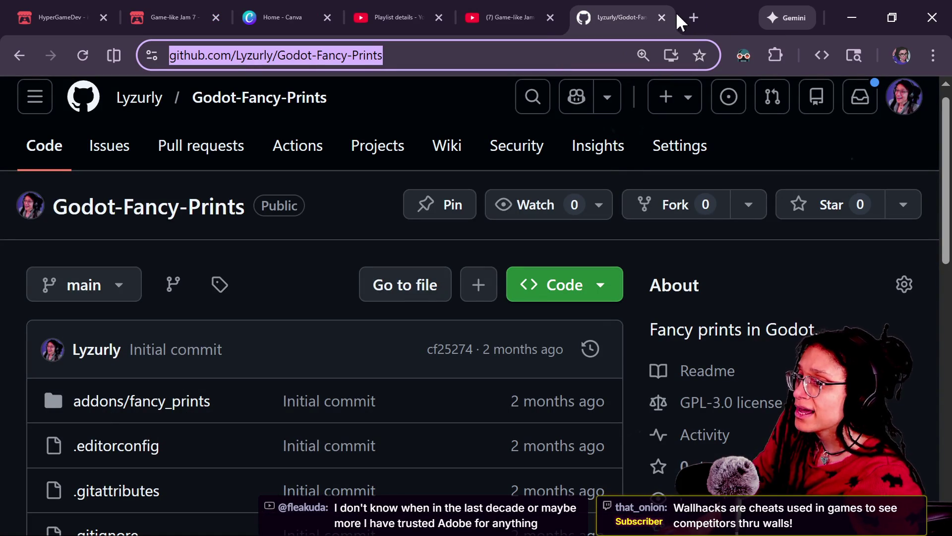
pyautogui.hotkey('alt', 'Tab')
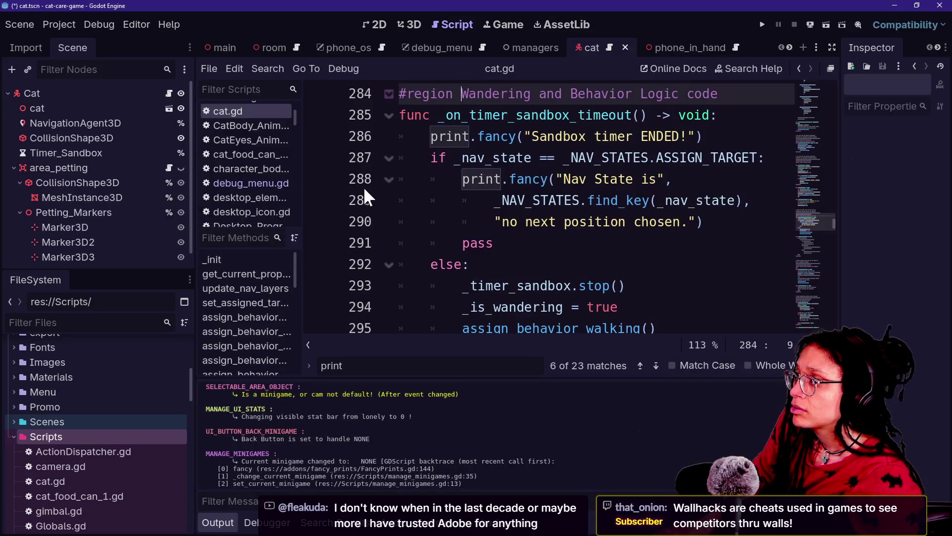
# Switch to the other Godot editor window, open the main scene and click into the globals script
pyautogui.hotkey('alt', 'Tab')
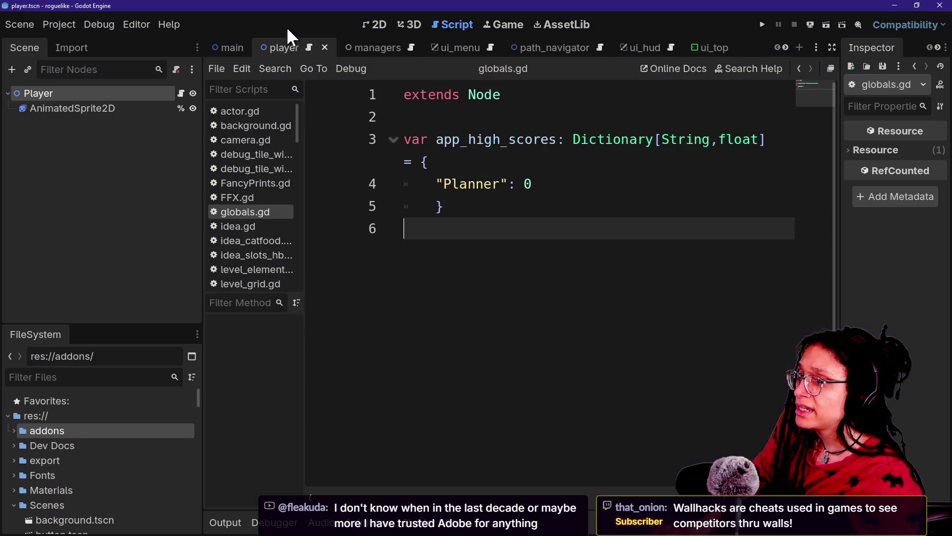
pyautogui.click(215, 44)
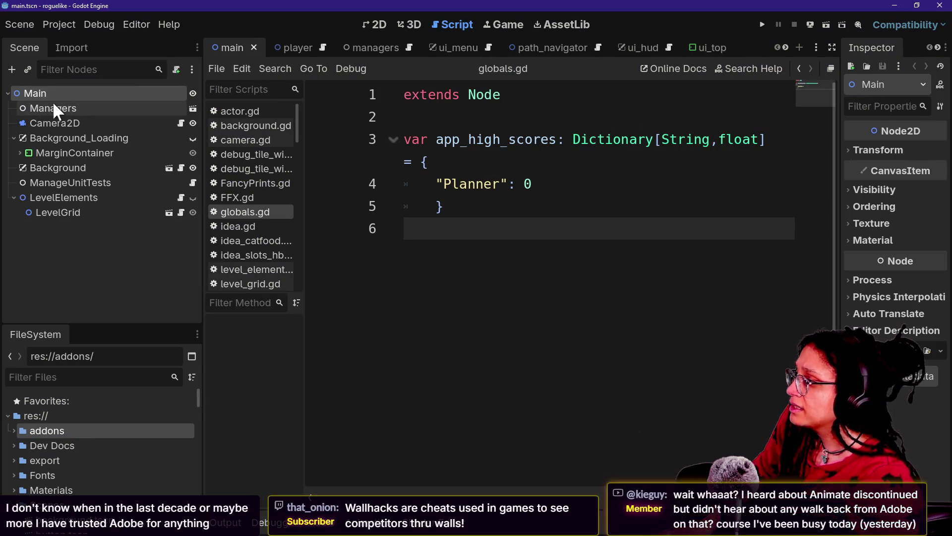
pyautogui.click(465, 143)
pyautogui.click(459, 121)
pyautogui.click(475, 229)
pyautogui.click(459, 164)
pyautogui.click(501, 242)
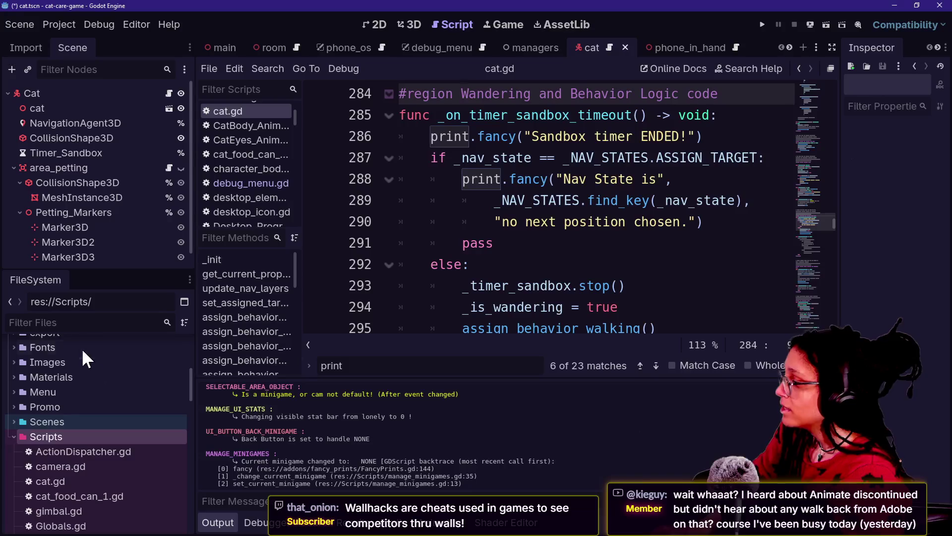
# Filter the FileSystem by 'slicing' to locate slicing_game under Embedded Games
pyautogui.click(70, 322)
pyautogui.write('slicing')
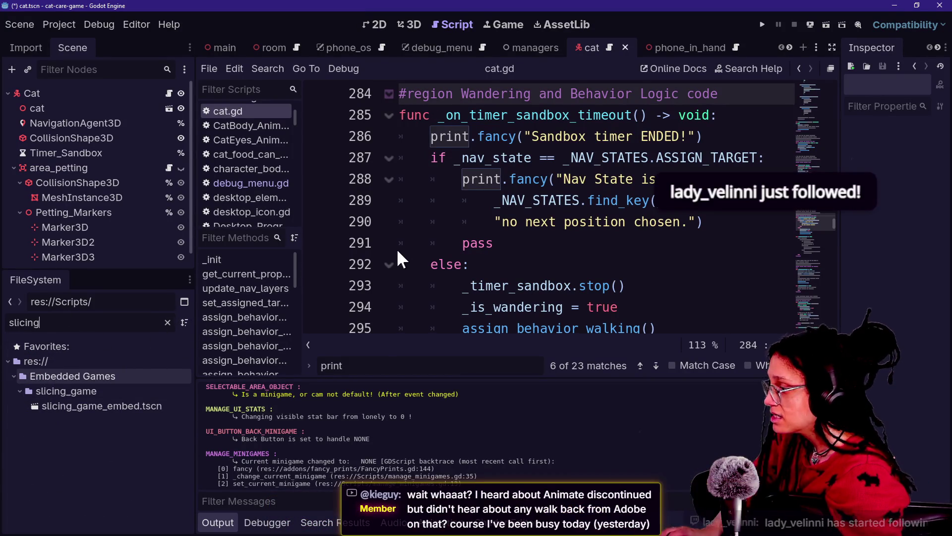
pyautogui.press('BackSpace')
pyautogui.press('BackSpace')
pyautogui.press('BackSpace')
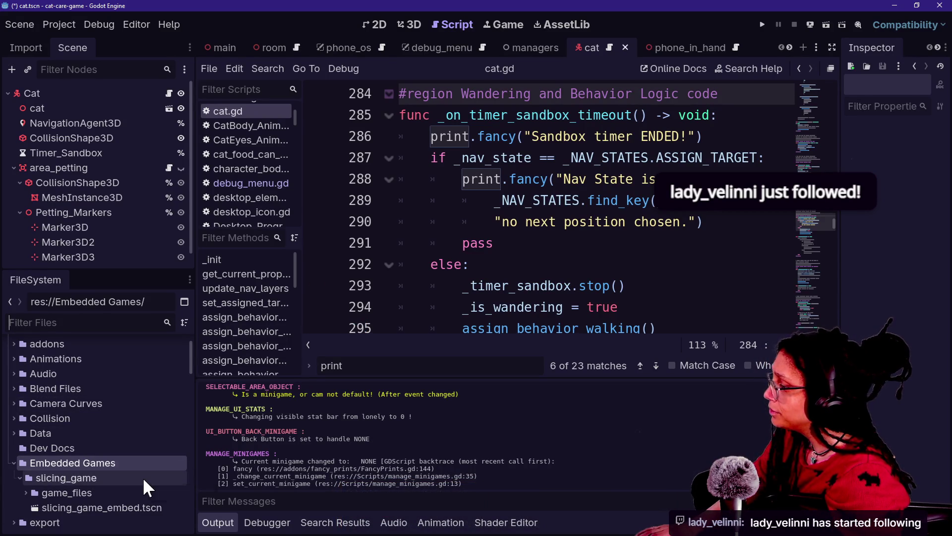
# Inspect the layout of slicing_game's game_files folder under Embedded Games
pyautogui.scroll(-2, 142, 477)
pyautogui.rightClick(41, 416)
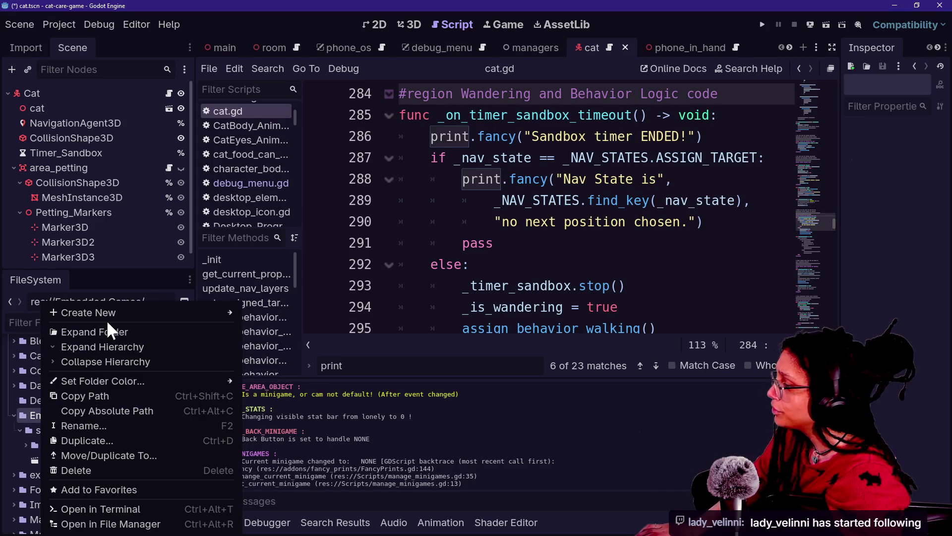
pyautogui.moveTo(111, 315)
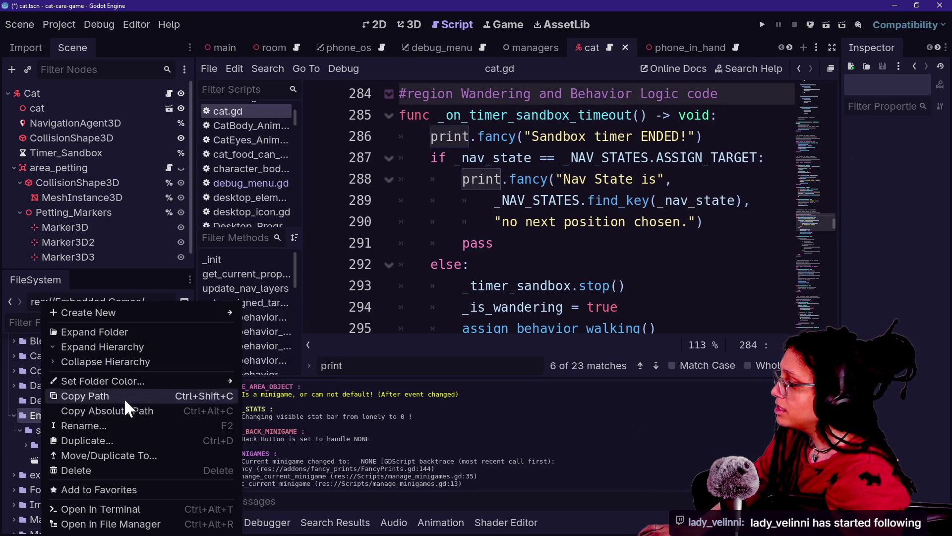
pyautogui.click(373, 410)
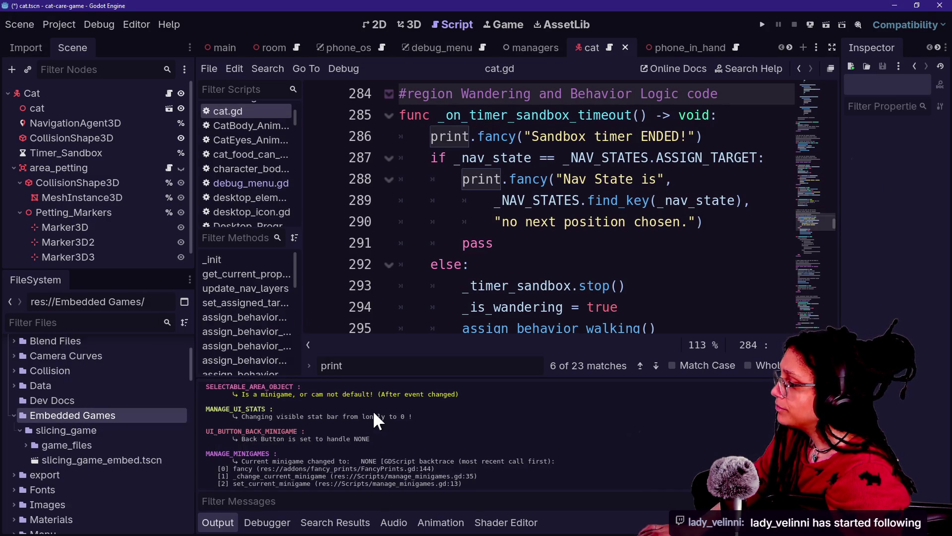
pyautogui.click(29, 444)
pyautogui.click(26, 445)
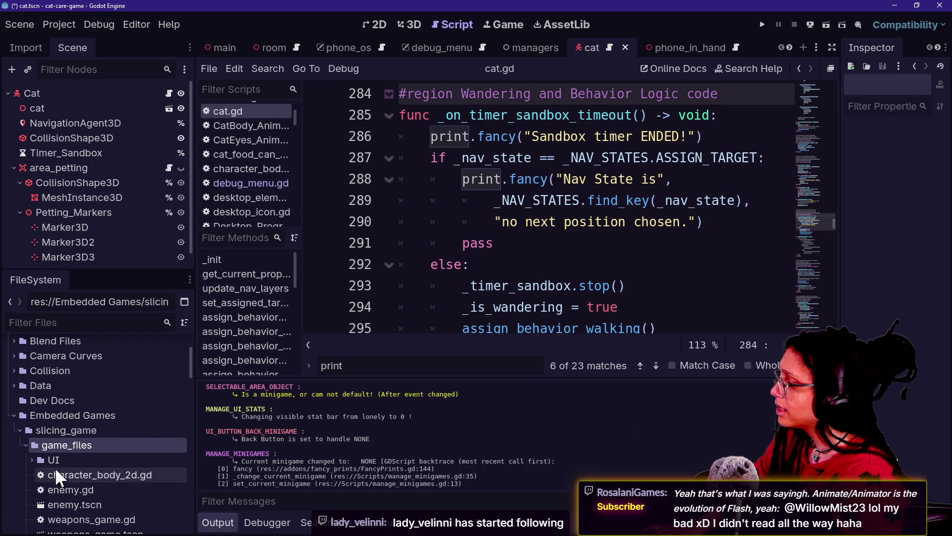
pyautogui.scroll(-1, 55, 467)
pyautogui.click(28, 421)
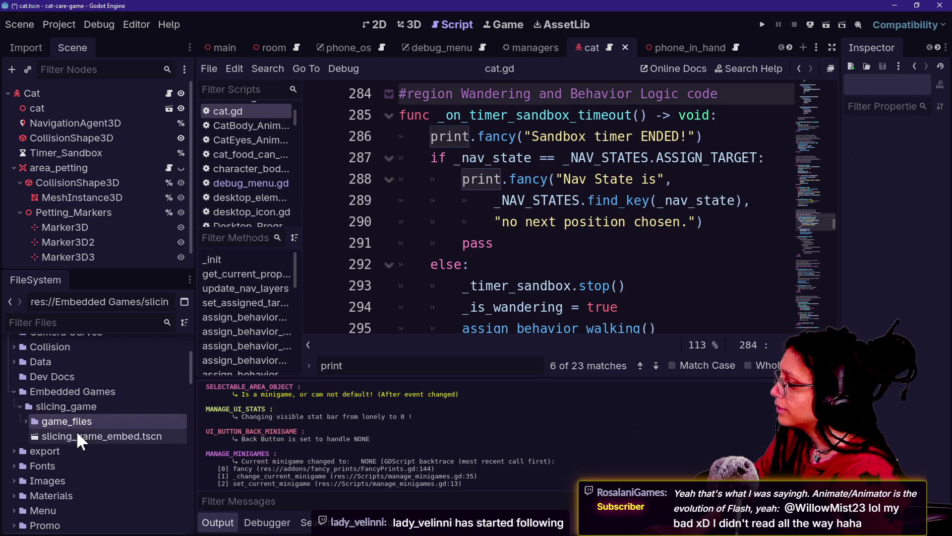
# Create a new folder named roguelike_game under Embedded Games
pyautogui.rightClick(78, 390)
pyautogui.moveTo(183, 312)
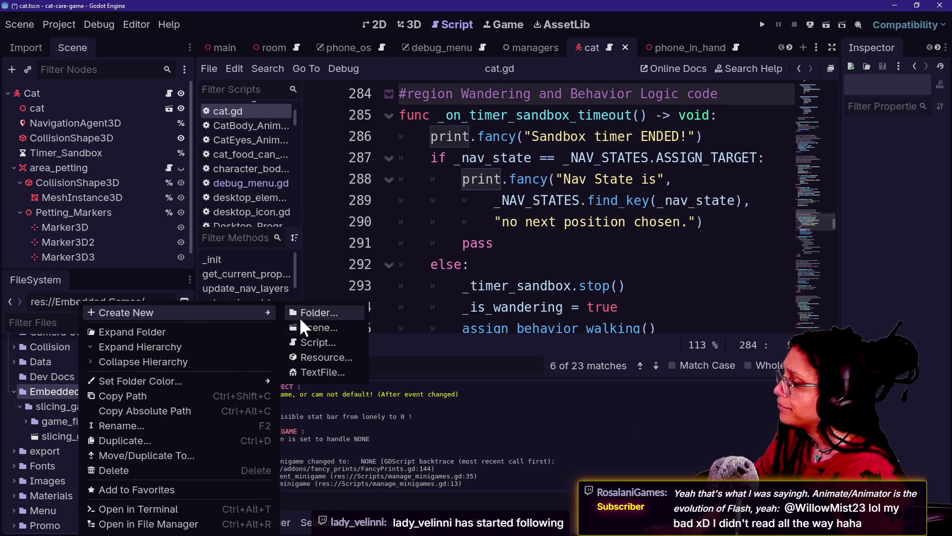
pyautogui.click(306, 311)
pyautogui.press('BackSpace')
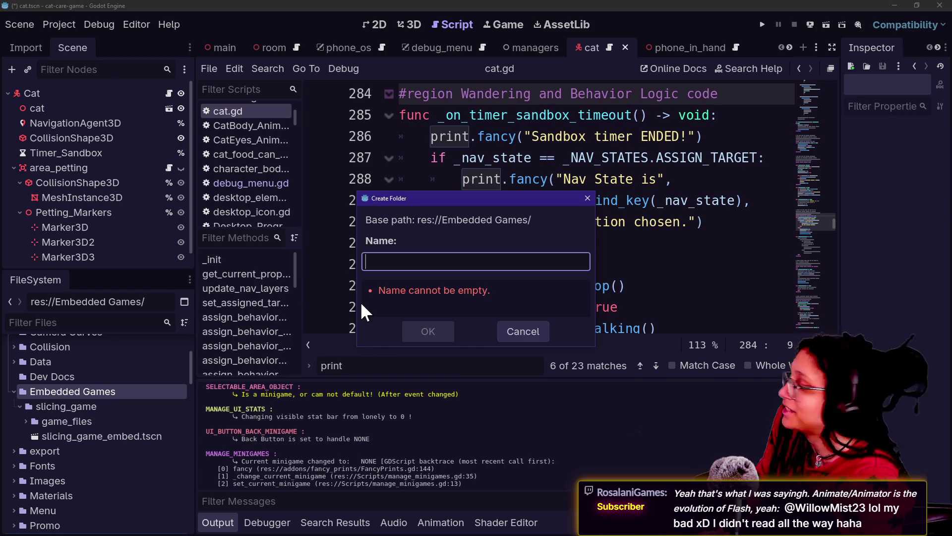
pyautogui.write('f')
pyautogui.press('BackSpace')
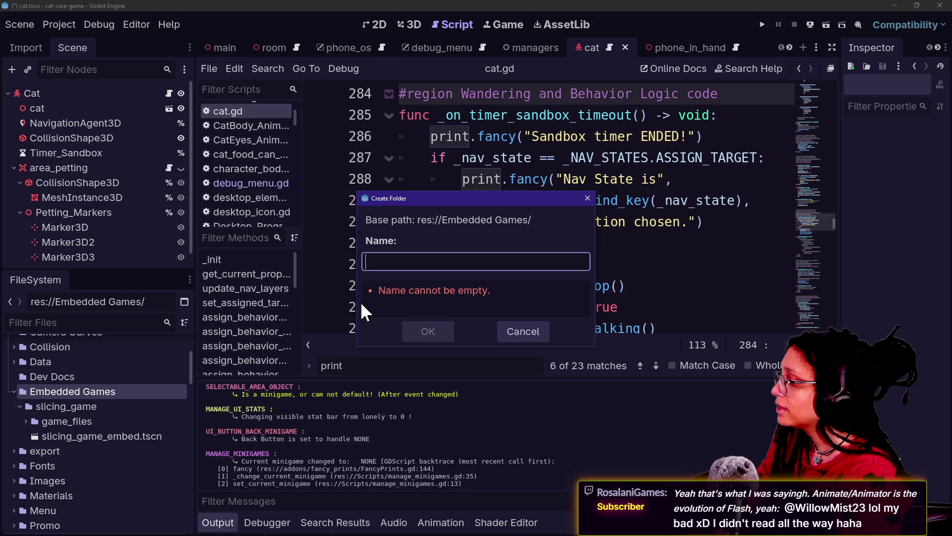
pyautogui.write('rog')
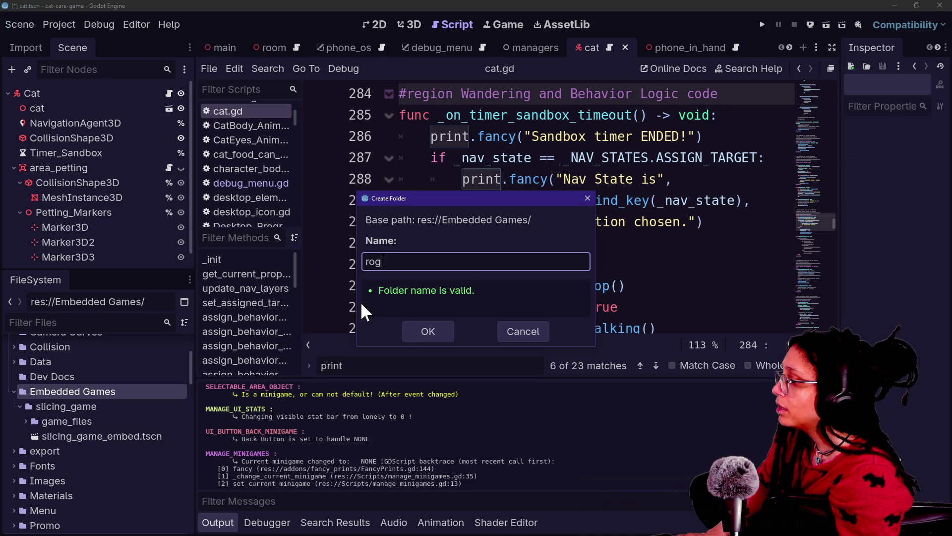
pyautogui.write('uelike_game')
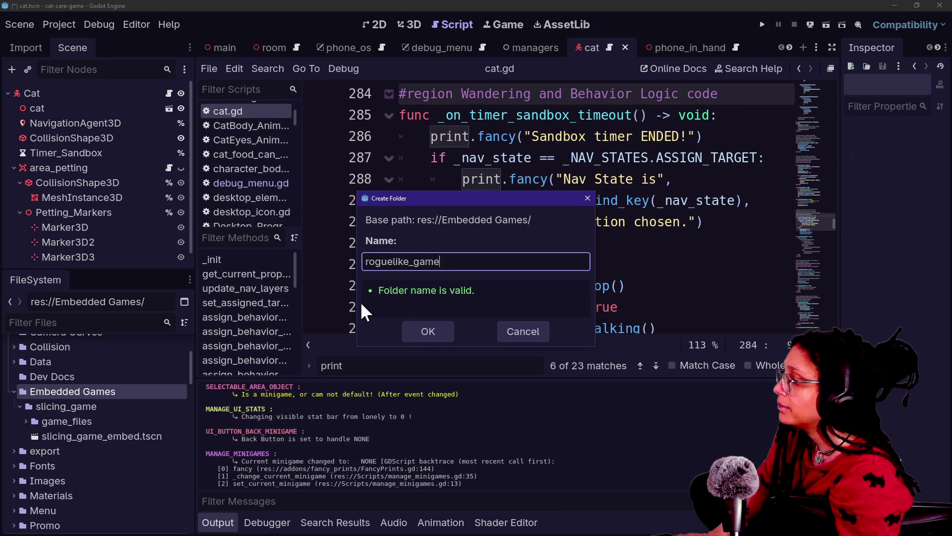
pyautogui.press('Return')
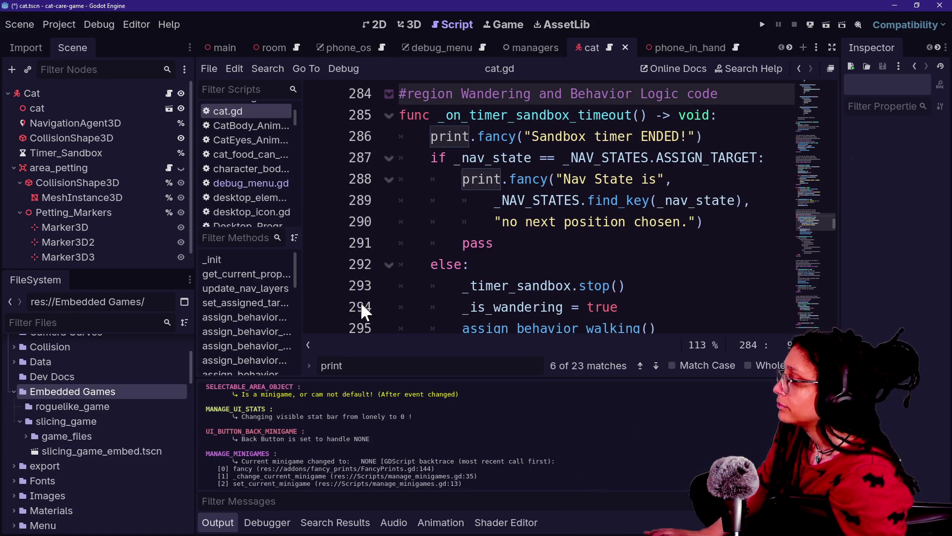
# Add a game_files subfolder inside roguelike_game and compare it with slicing_game's game_files
pyautogui.rightClick(95, 404)
pyautogui.moveTo(130, 312)
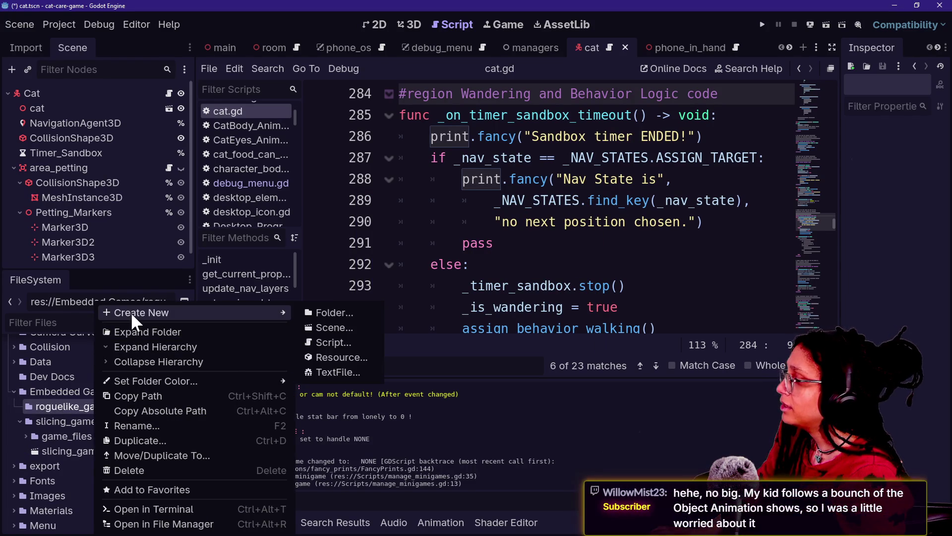
pyautogui.click(331, 308)
pyautogui.write('game_files')
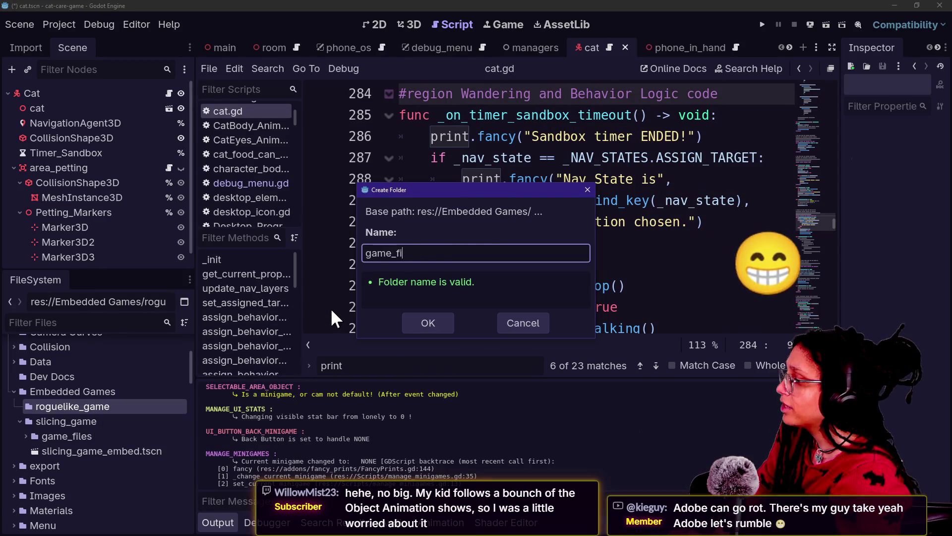
pyautogui.press('Return')
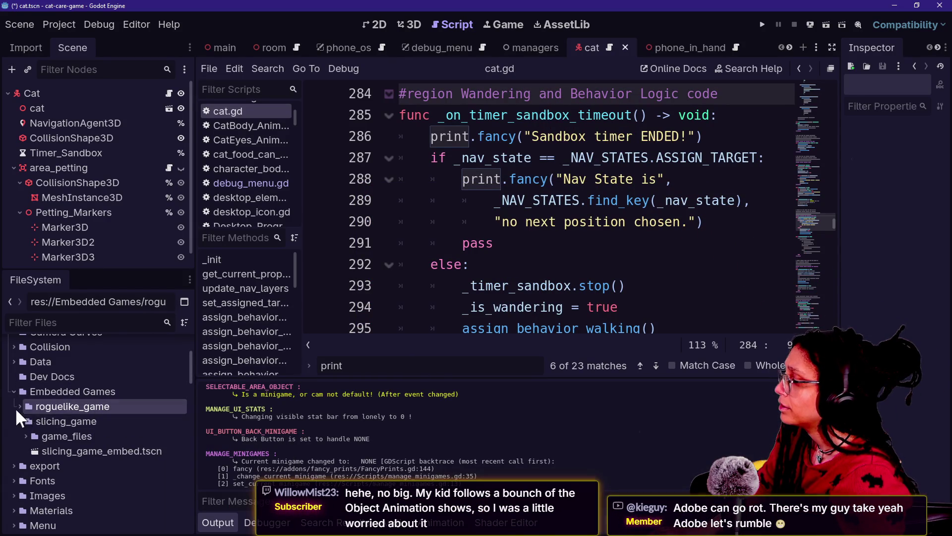
pyautogui.click(19, 406)
pyautogui.click(71, 417)
pyautogui.click(25, 451)
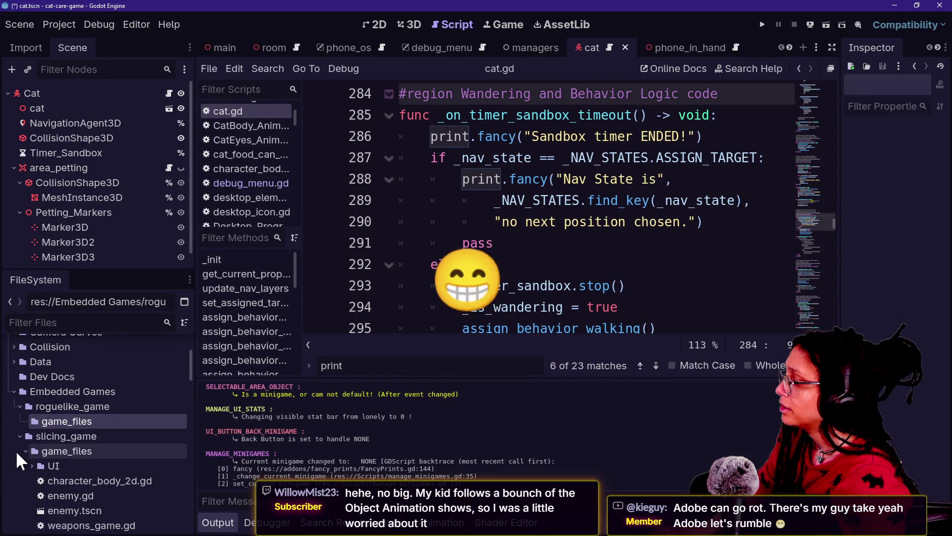
pyautogui.scroll(-3, 22, 449)
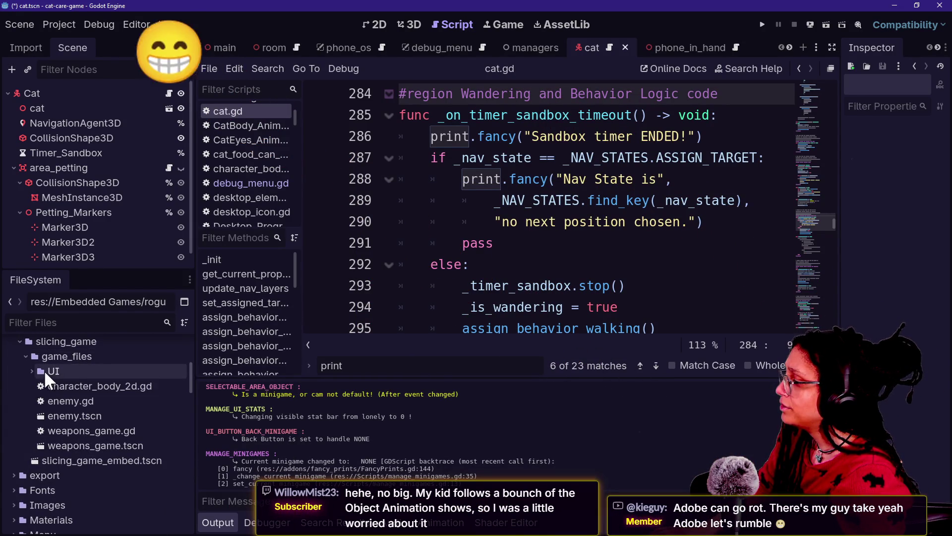
pyautogui.click(31, 371)
pyautogui.click(31, 371)
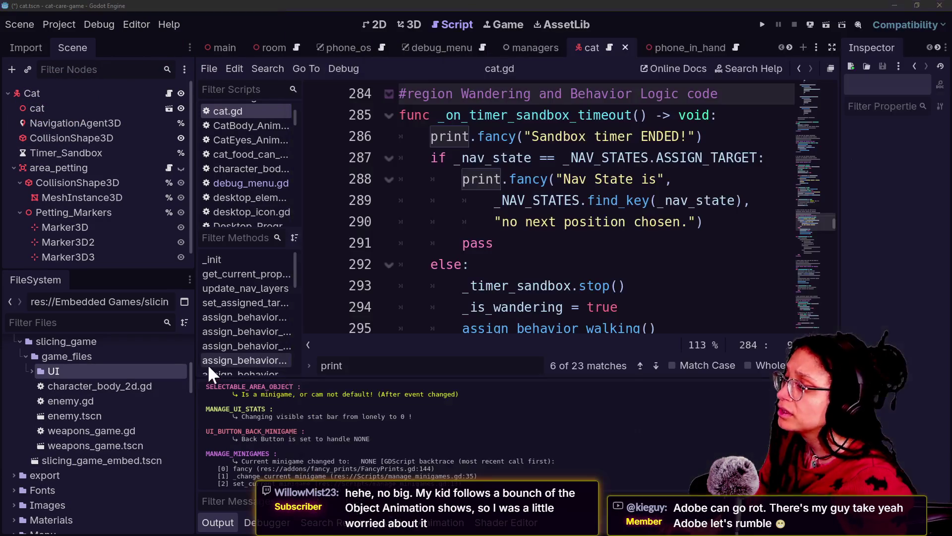
# Look inside the roguelike Dev Docs folder, then return to the project folder
pyautogui.hotkey('alt', 'Tab')
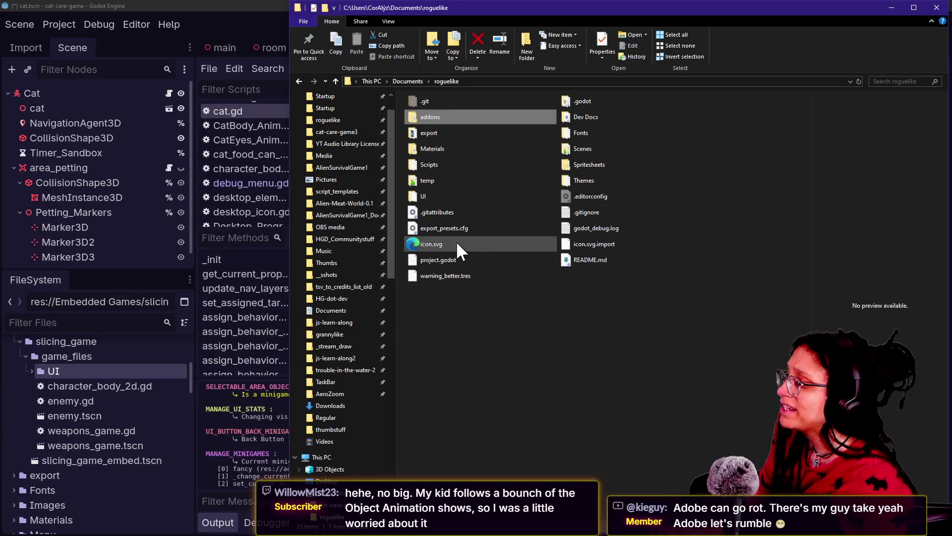
pyautogui.keyDown('ctrl'); pyautogui.scroll(4, 462, 310); pyautogui.keyUp('ctrl')
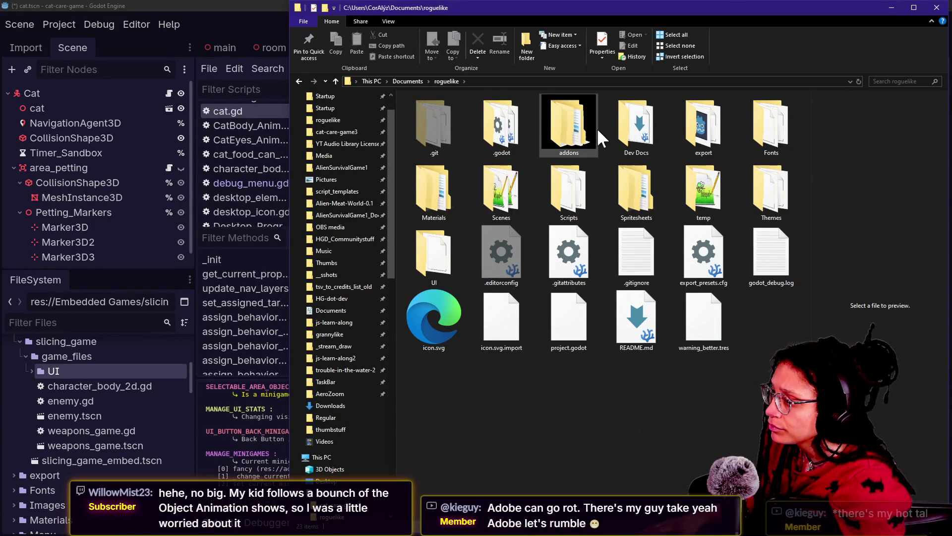
pyautogui.doubleClick(629, 141)
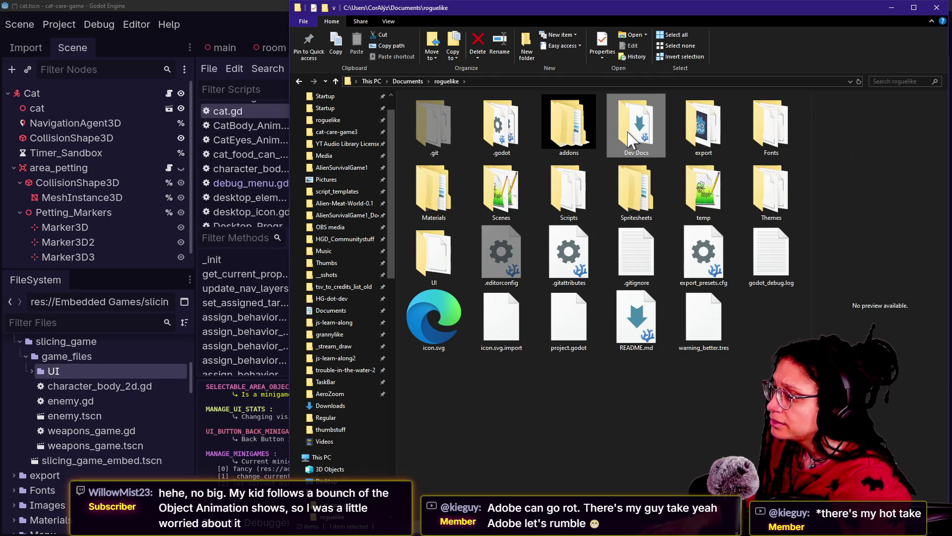
pyautogui.click(427, 114)
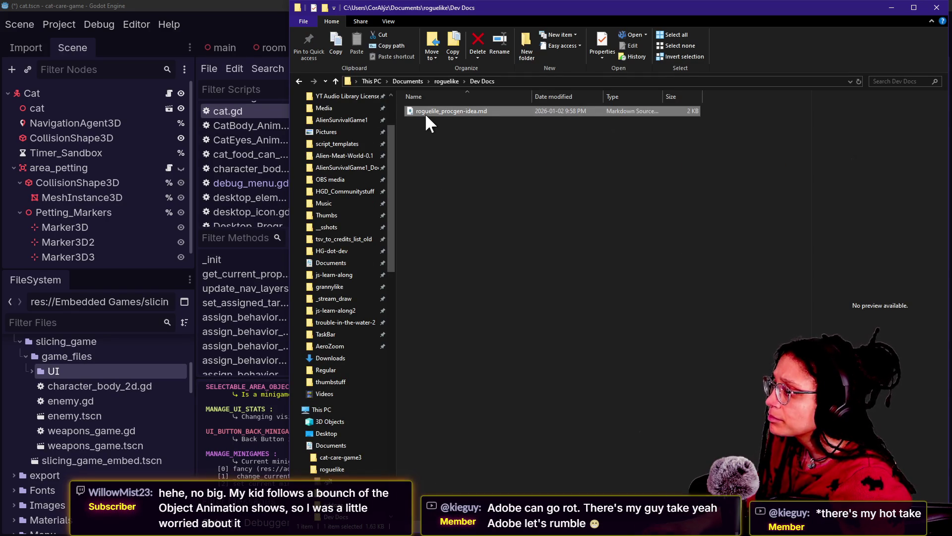
pyautogui.click(336, 80)
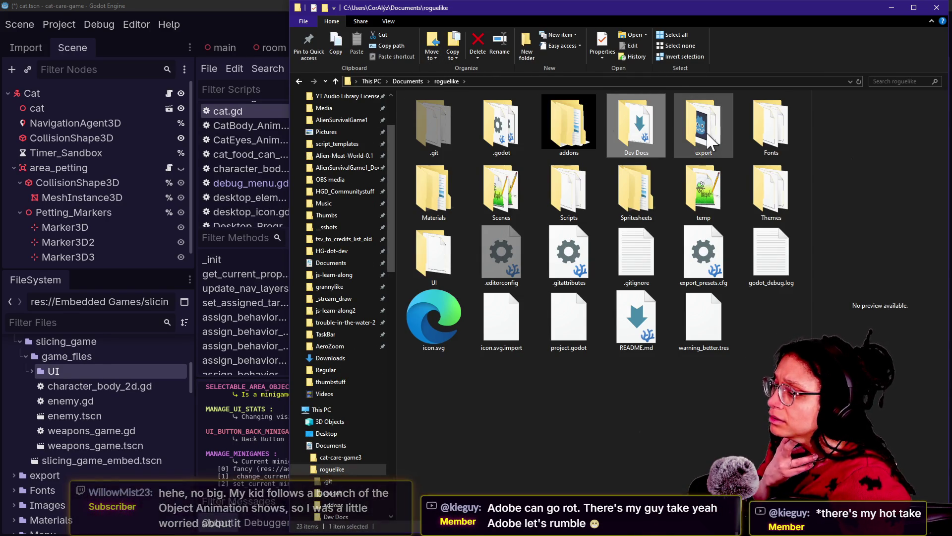
pyautogui.click(728, 124)
pyautogui.click(771, 126)
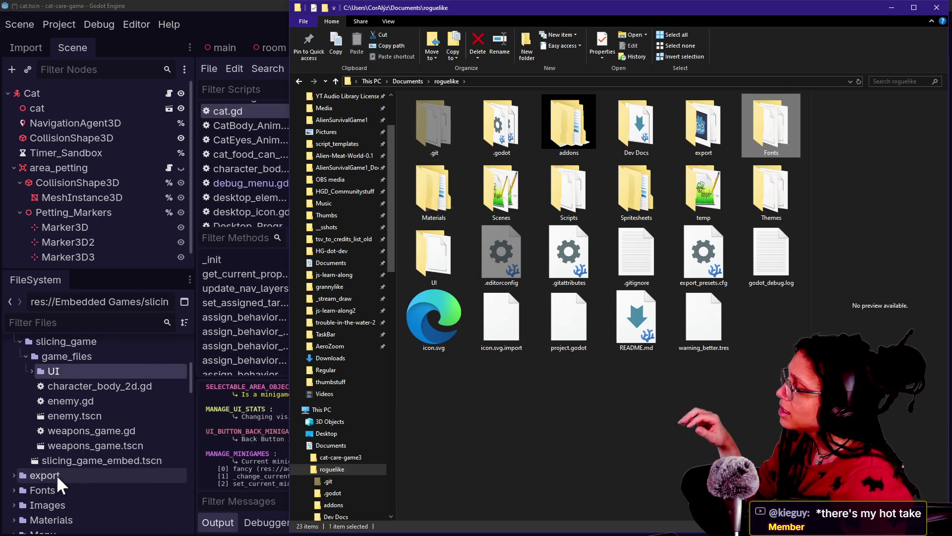
# Open the Fonts folder, select its font files, then go back up to roguelike
pyautogui.doubleClick(775, 127)
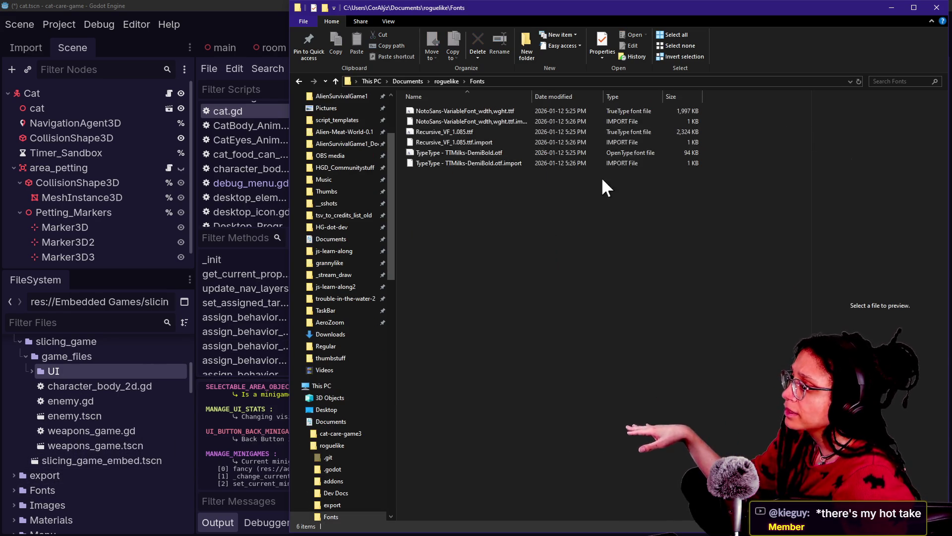
pyautogui.moveTo(435, 234)
pyautogui.mouseDown()
pyautogui.moveTo(410, 90)
pyautogui.moveTo(20, 489)
pyautogui.mouseUp()
pyautogui.scroll(-2, 30, 488)
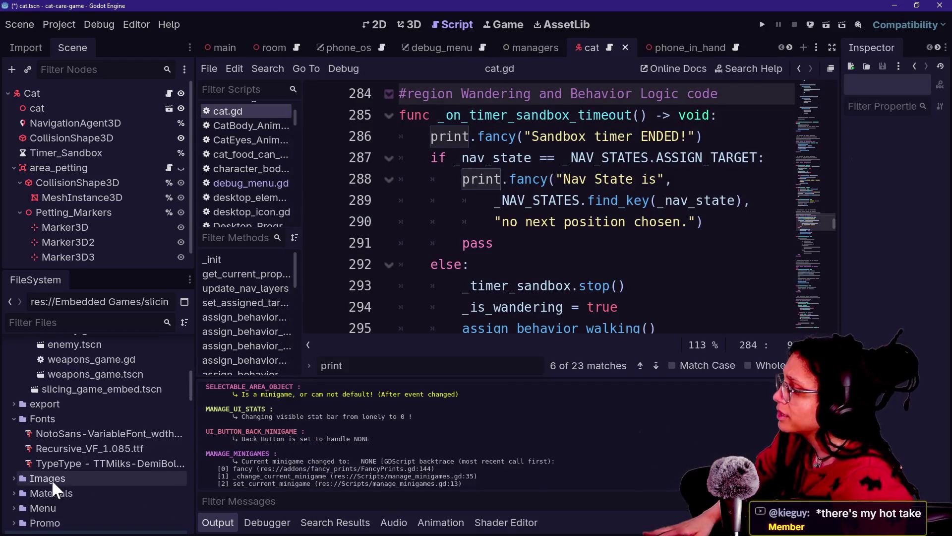
pyautogui.click(464, 240)
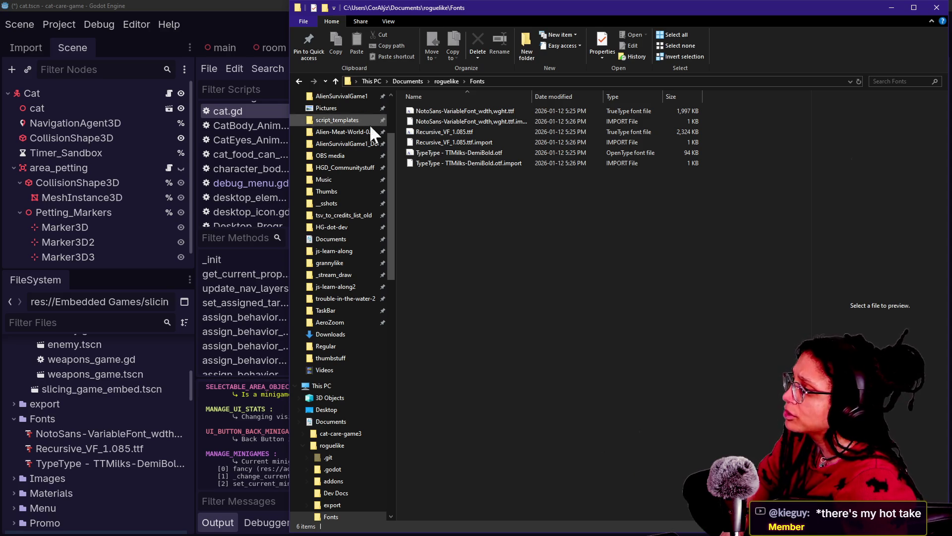
pyautogui.click(336, 82)
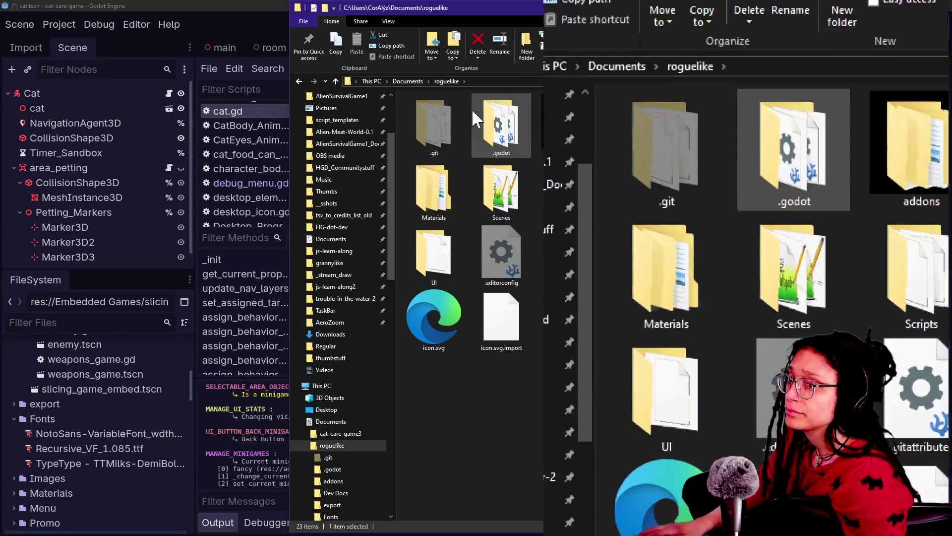
pyautogui.moveTo(532, 13)
pyautogui.mouseDown()
pyautogui.moveTo(376, 20)
pyautogui.moveTo(294, 5)
pyautogui.moveTo(388, 17)
pyautogui.moveTo(379, 15)
pyautogui.mouseUp()
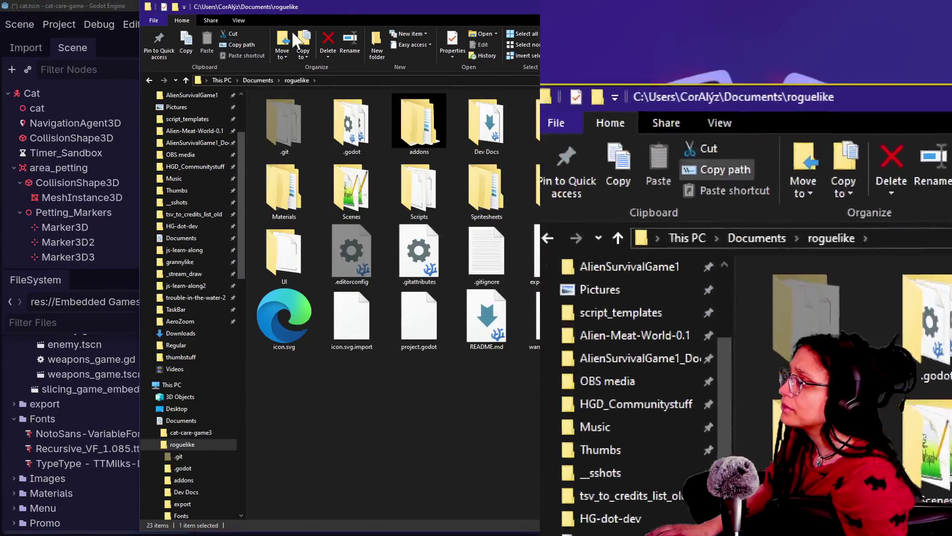
pyautogui.click(236, 20)
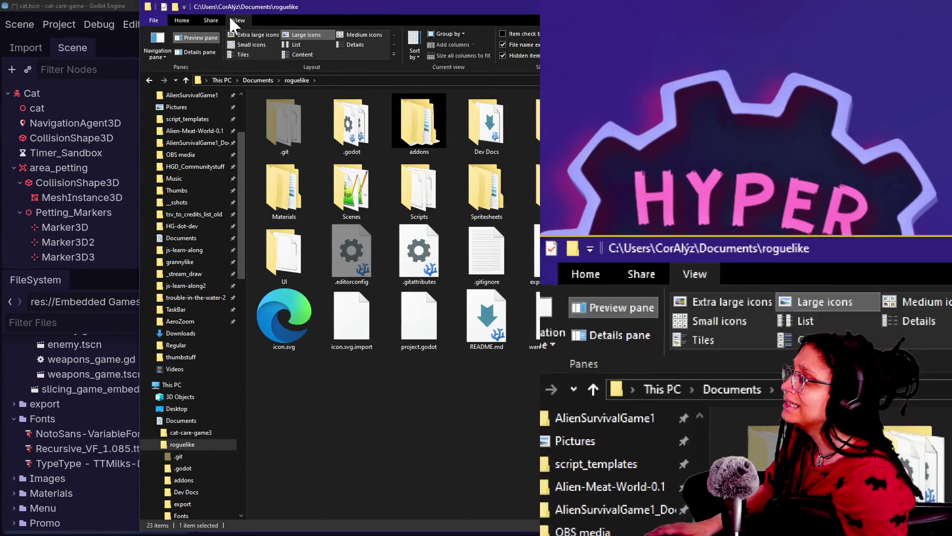
# Switch the roguelike folder to Details view, glance into temp, then open Themes
pyautogui.click(353, 44)
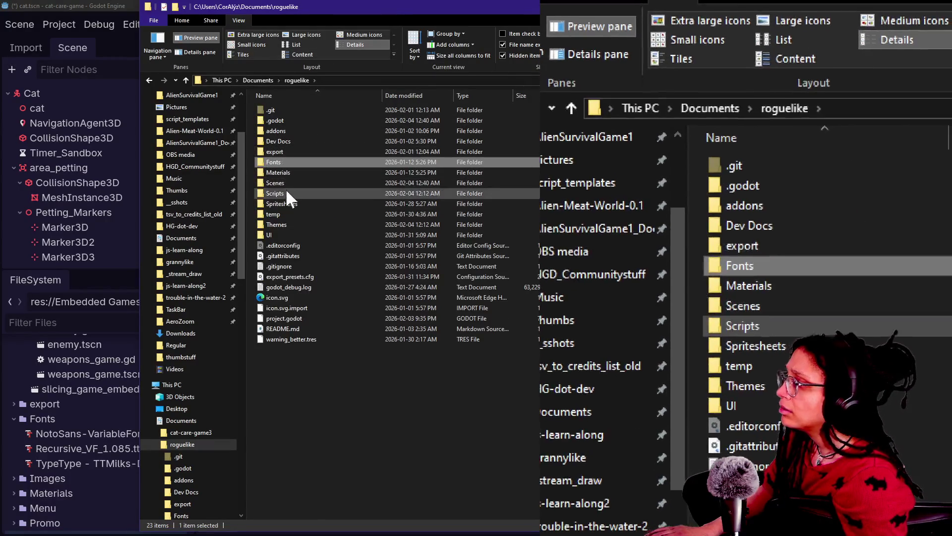
pyautogui.click(284, 173)
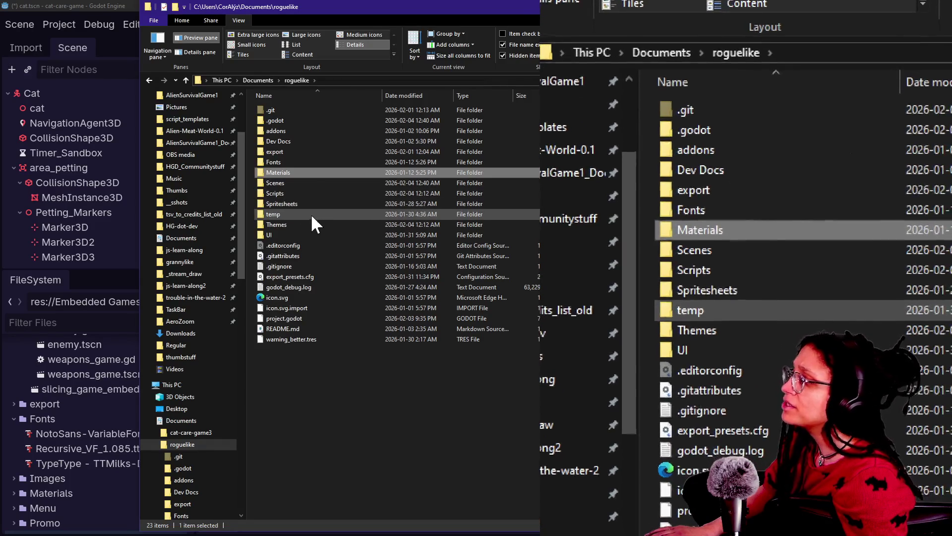
pyautogui.doubleClick(310, 213)
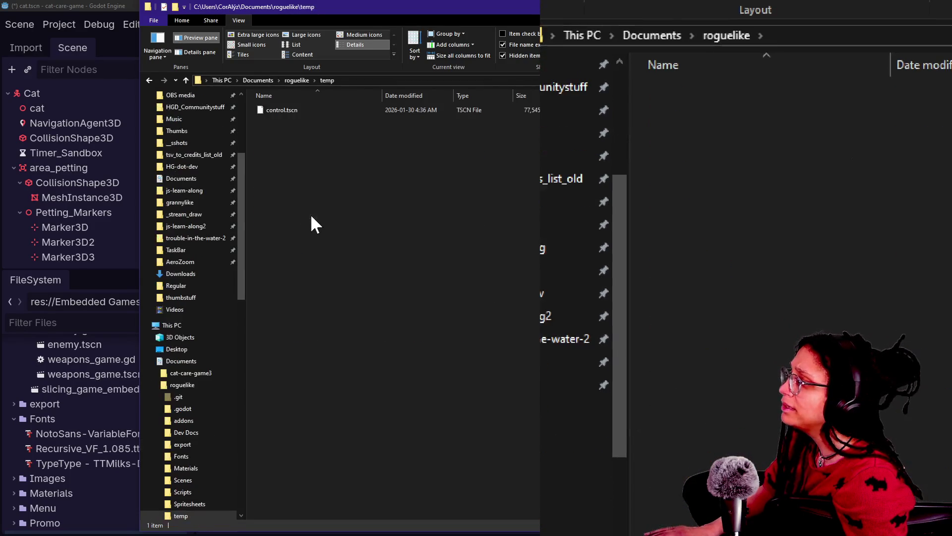
pyautogui.click(185, 77)
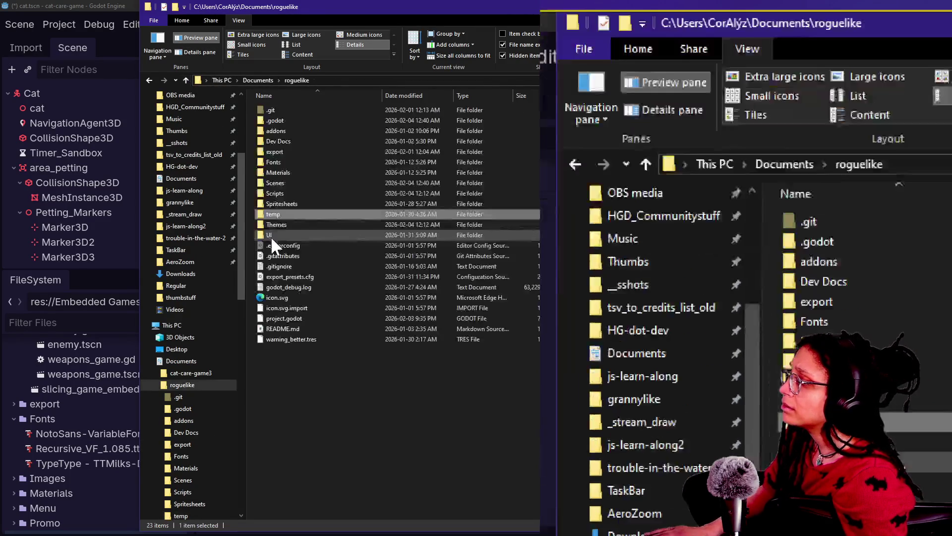
pyautogui.click(287, 224)
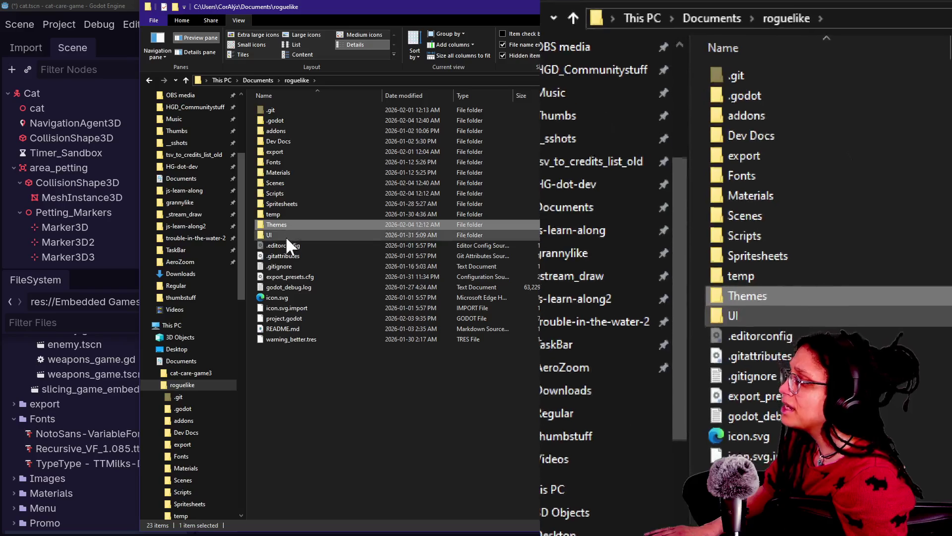
pyautogui.doubleClick(282, 225)
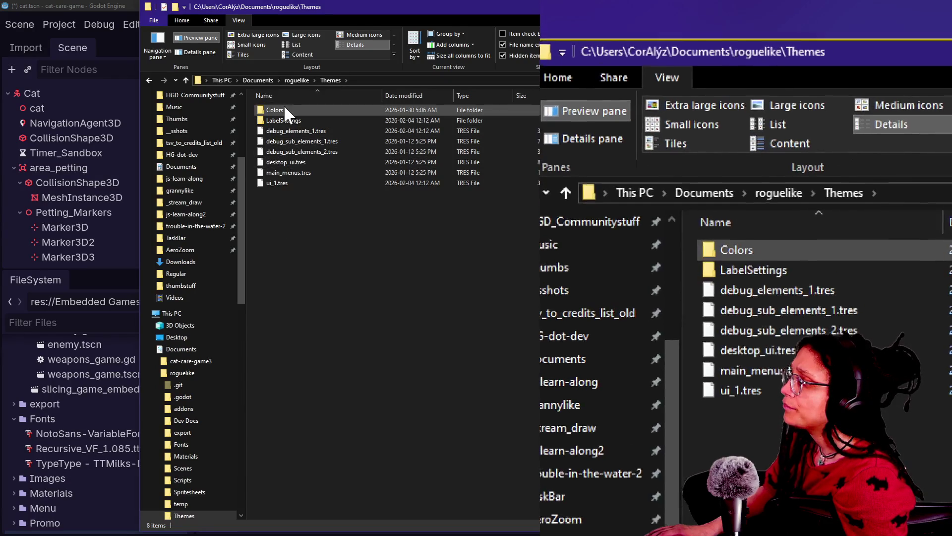
# Check the Colors subfolder, then select all eight items in the roguelike Themes folder
pyautogui.moveTo(283, 105)
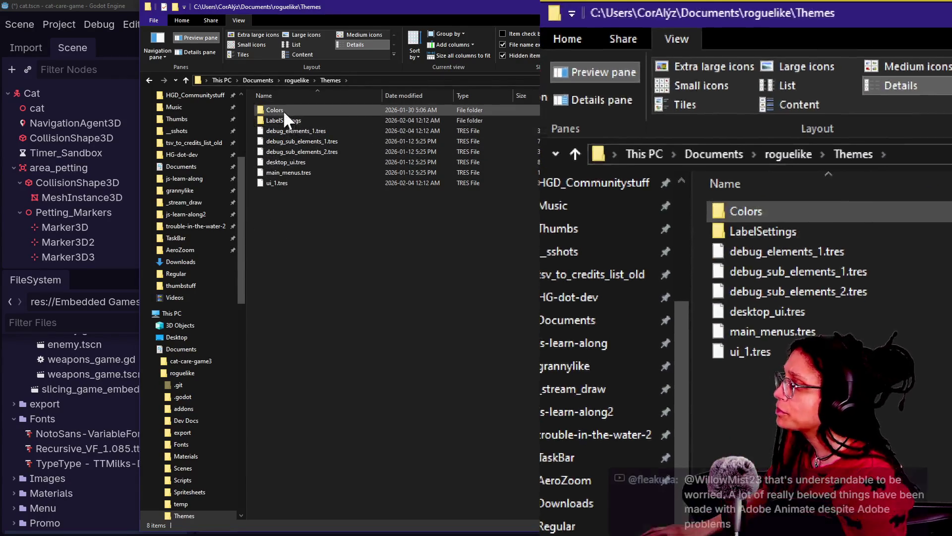
pyautogui.doubleClick(282, 109)
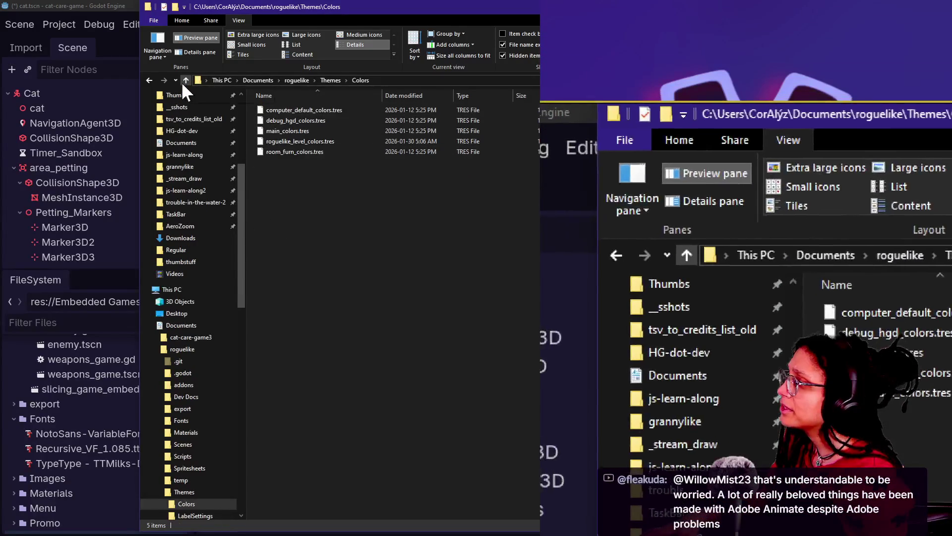
pyautogui.click(182, 83)
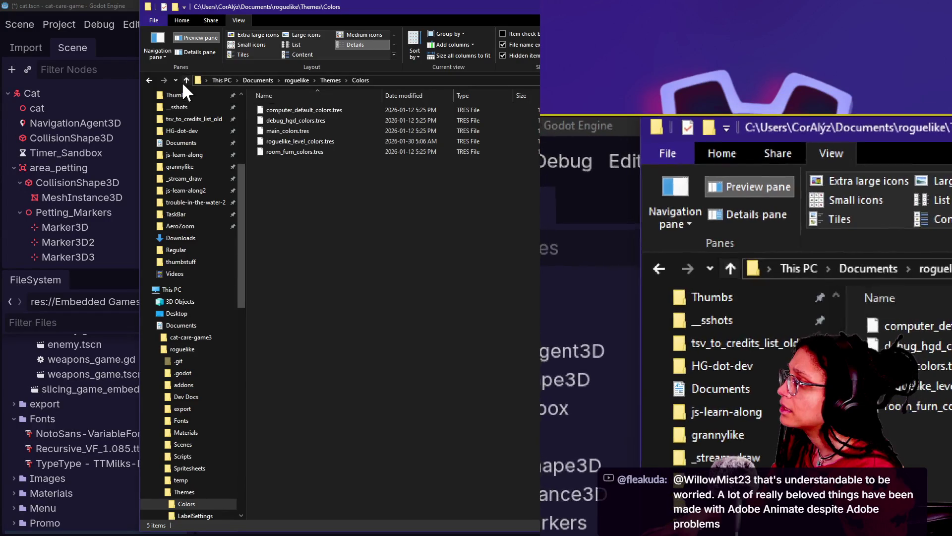
pyautogui.click(316, 206)
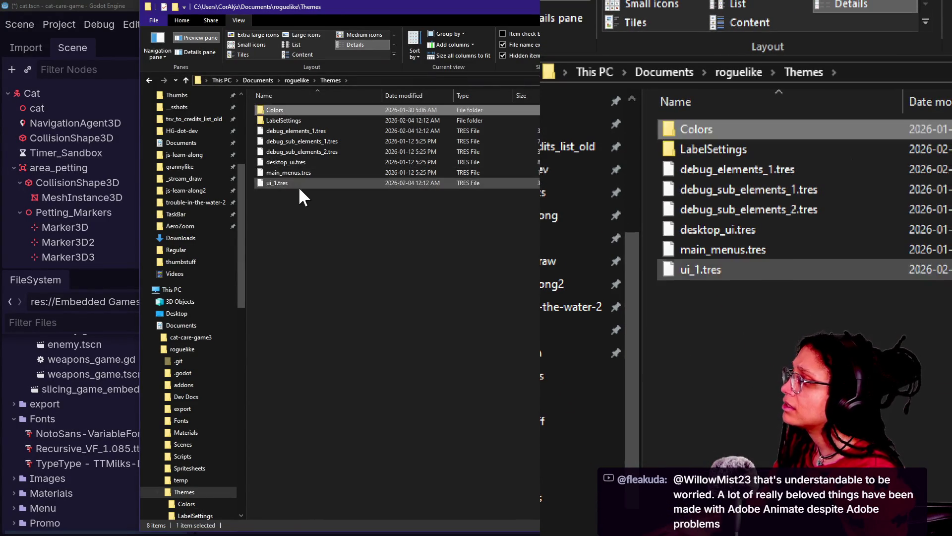
pyautogui.hotkey('ctrl', 'a')
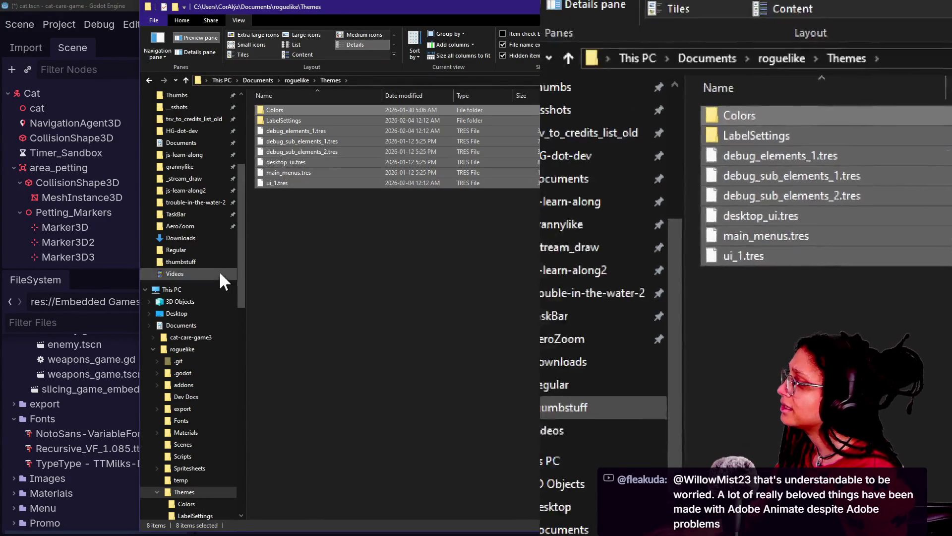
pyautogui.scroll(-2, 78, 439)
pyautogui.scroll(-4, 77, 436)
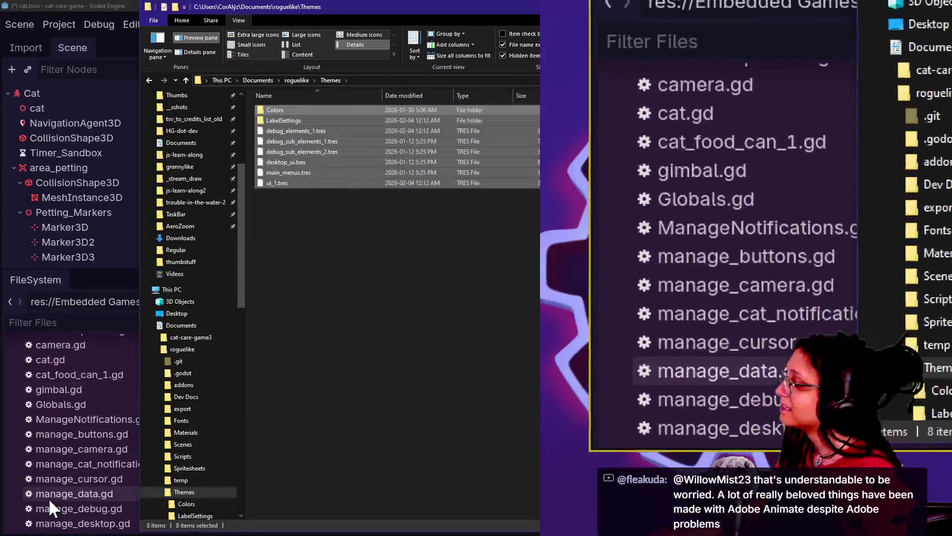
pyautogui.scroll(-5, 49, 498)
pyautogui.scroll(-8, 48, 502)
pyautogui.scroll(12, 47, 502)
pyautogui.scroll(-12, 47, 502)
pyautogui.scroll(-4, 47, 502)
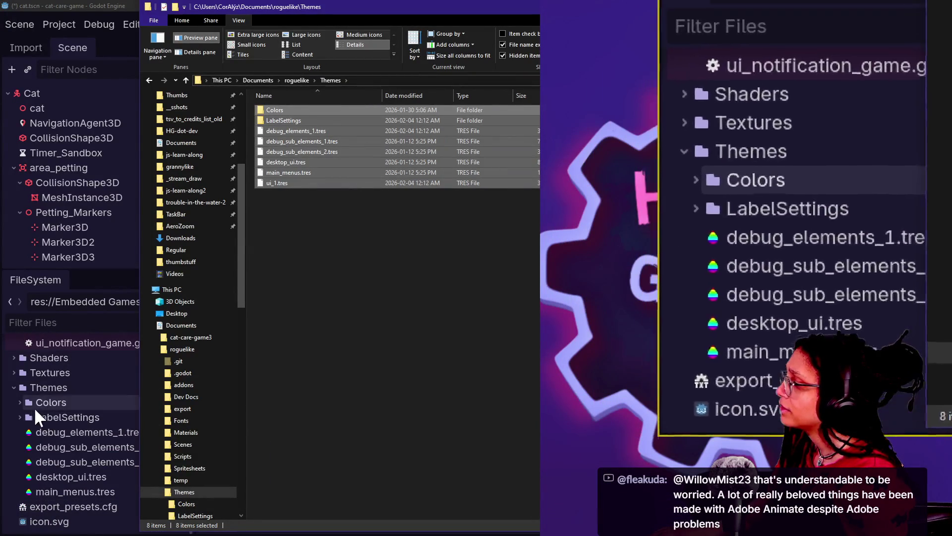
# Drag all roguelike Themes items onto the Themes folder in Godot's FileSystem dock
pyautogui.click(34, 387)
pyautogui.hotkey('alt', 'Tab')
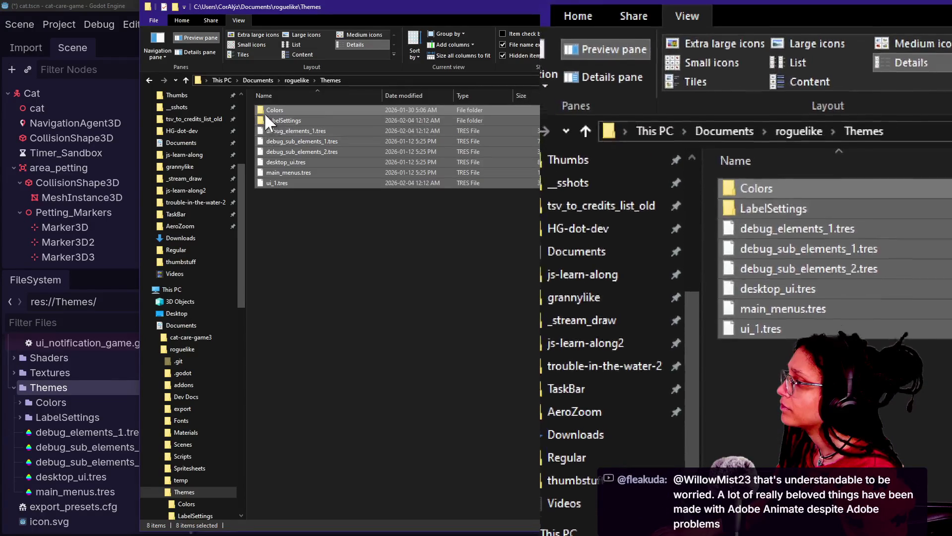
pyautogui.moveTo(263, 111)
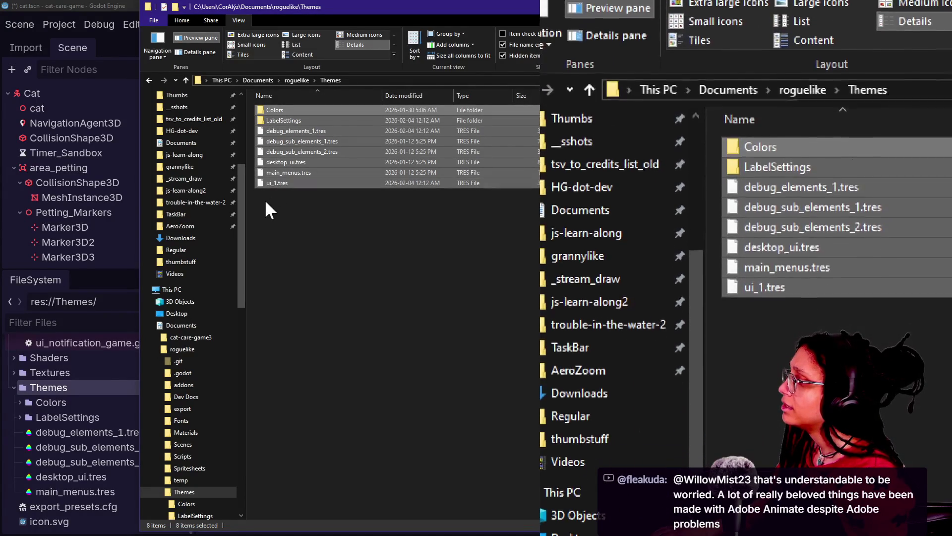
pyautogui.click(272, 205)
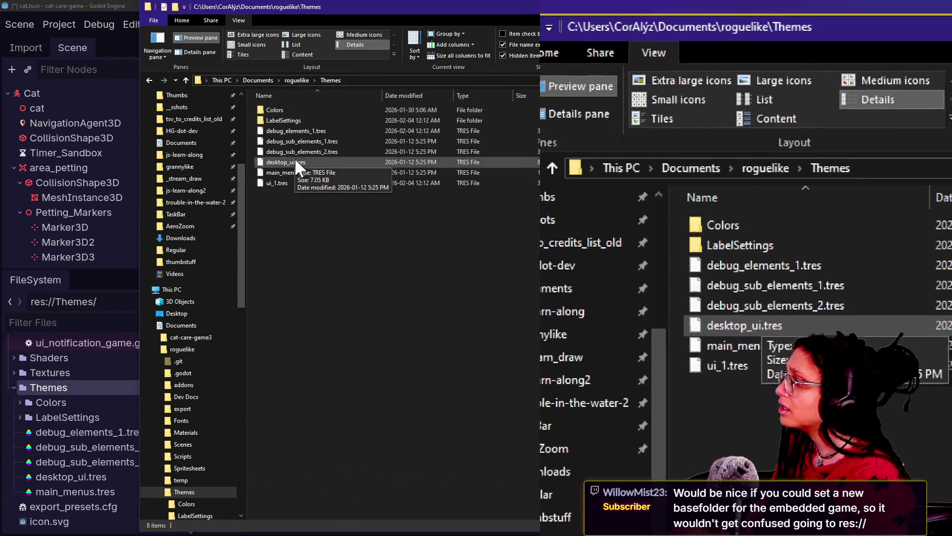
pyautogui.hotkey('ctrl', 'a')
pyautogui.moveTo(278, 127)
pyautogui.mouseDown()
pyautogui.moveTo(227, 257)
pyautogui.moveTo(57, 387)
pyautogui.mouseUp()
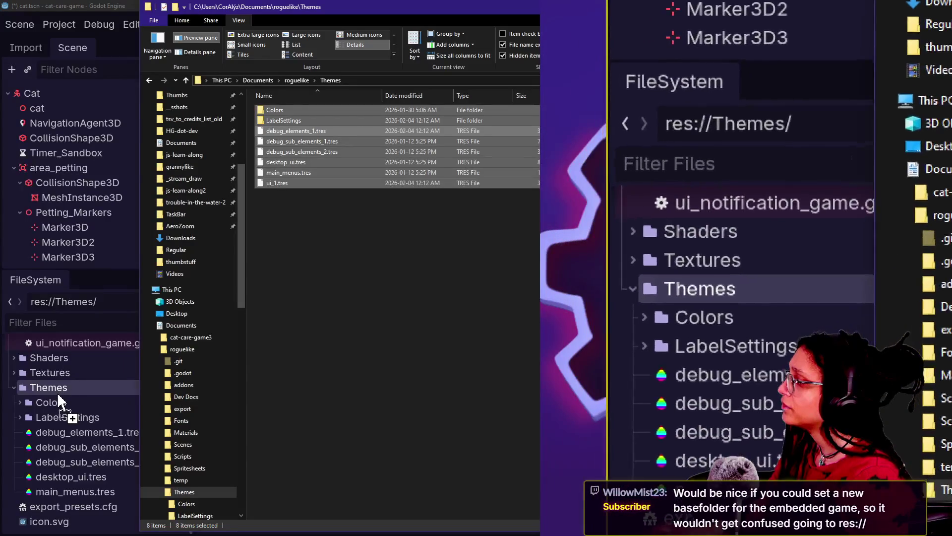
pyautogui.moveTo(59, 396); pyautogui.dragTo(54, 400)
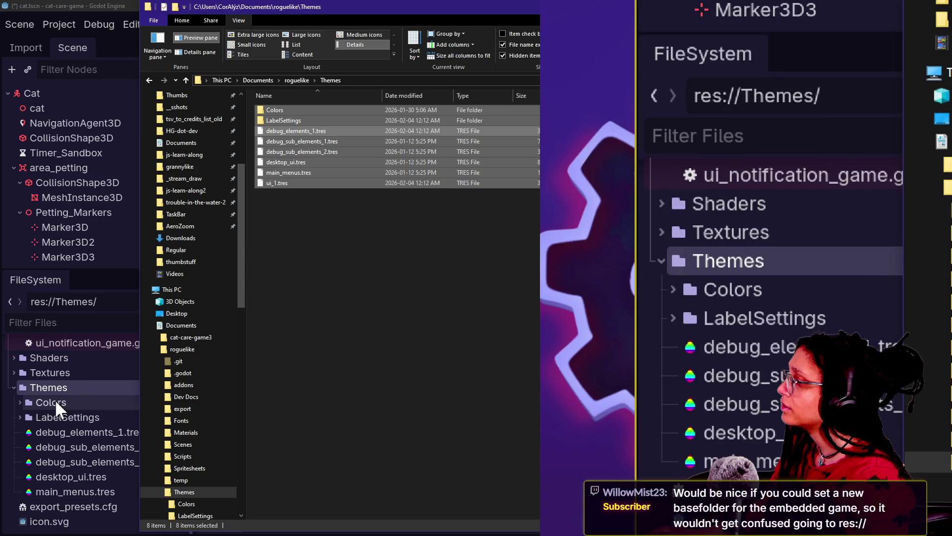
pyautogui.click(83, 15)
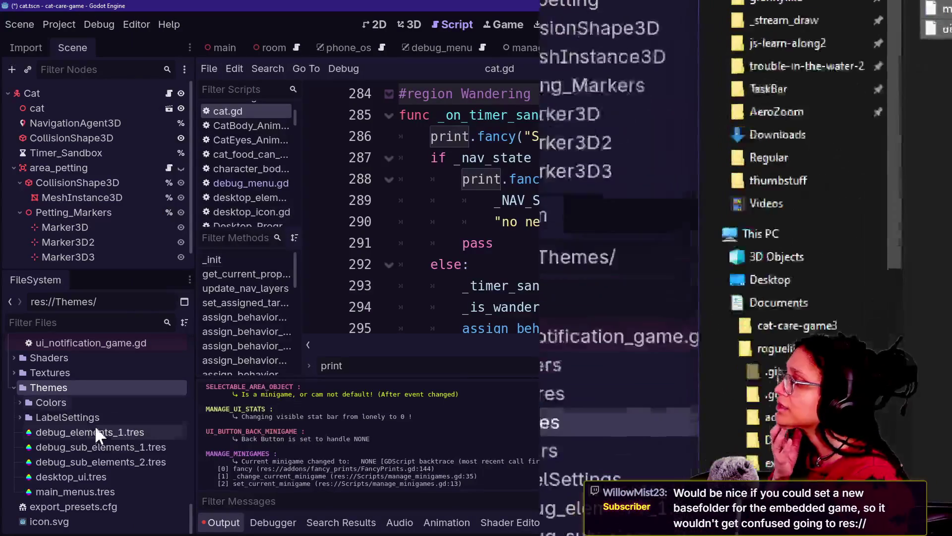
# Try moving the nested Colors folder into Themes with Overwrite, then drag it to res://
pyautogui.click(22, 403)
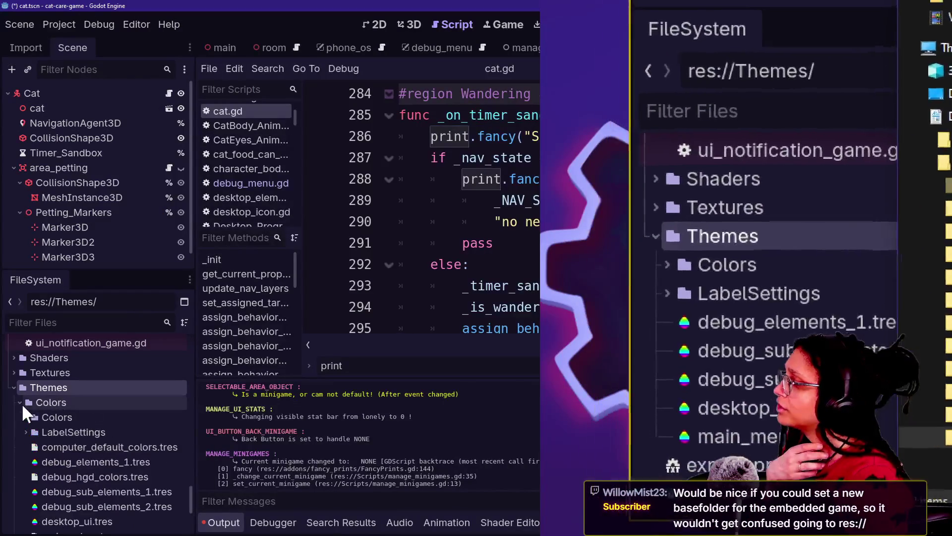
pyautogui.click(40, 416)
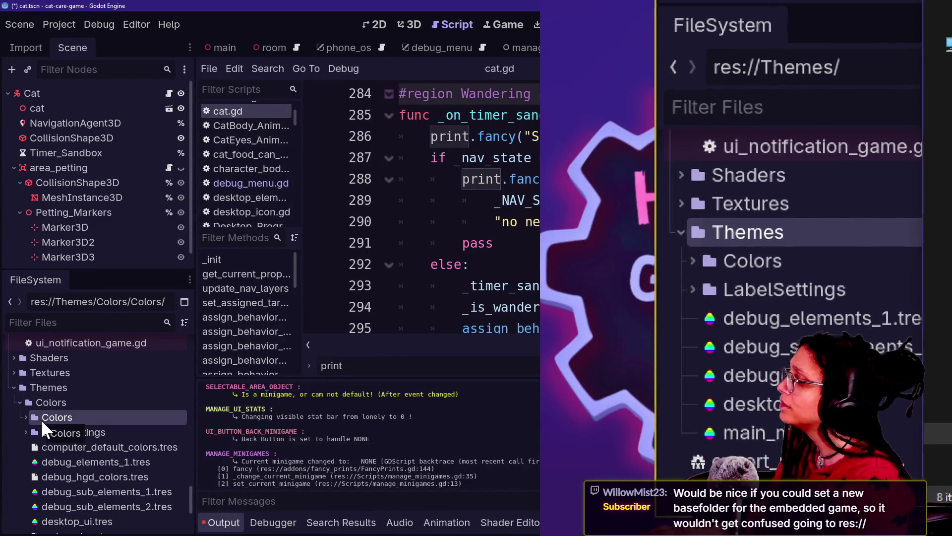
pyautogui.moveTo(38, 418); pyautogui.dragTo(46, 389)
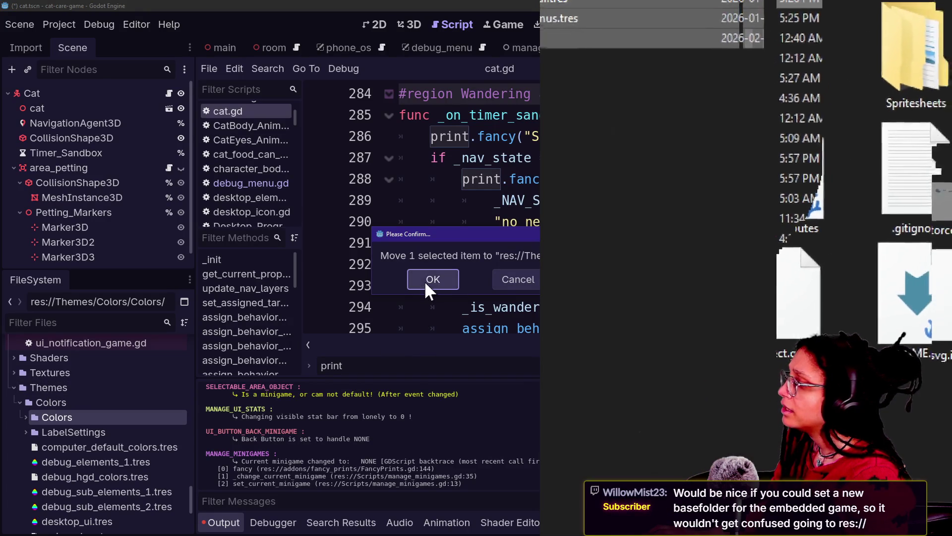
pyautogui.click(426, 283)
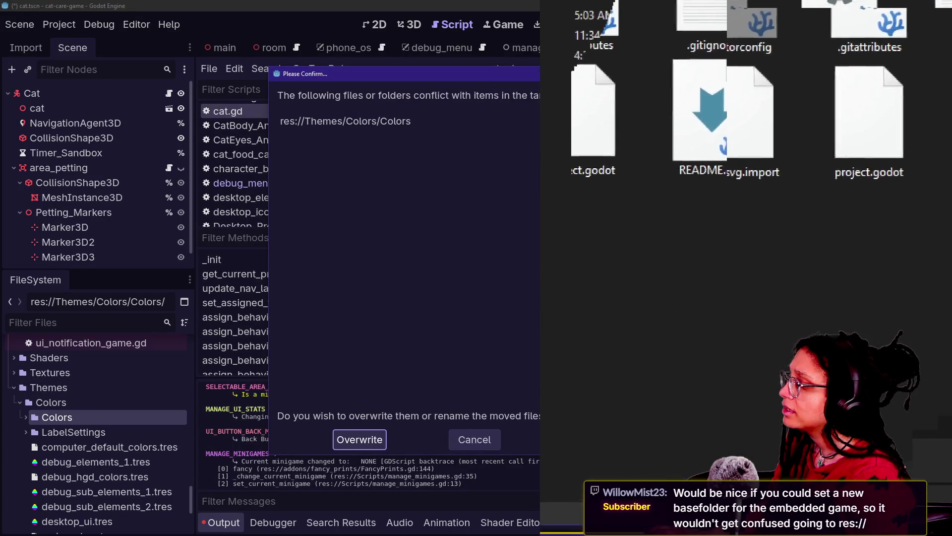
pyautogui.click(363, 444)
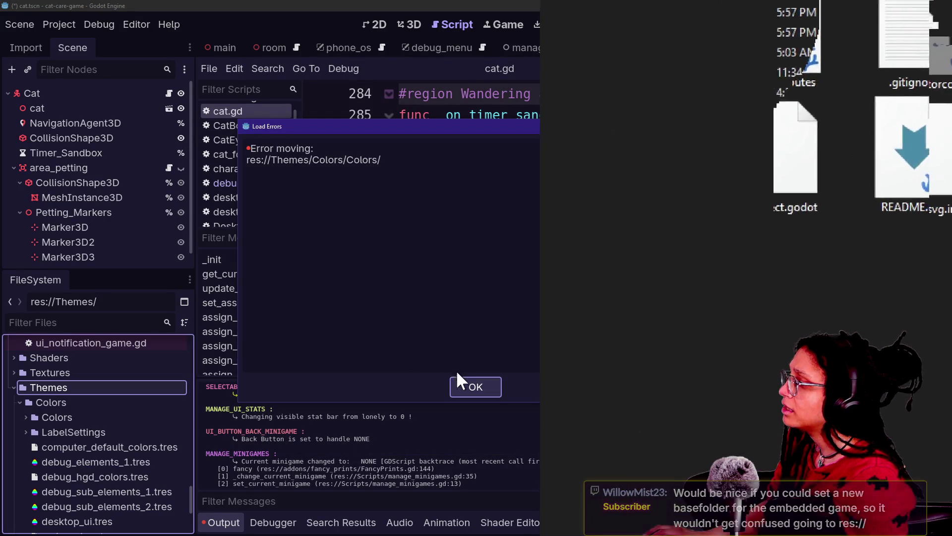
pyautogui.click(457, 383)
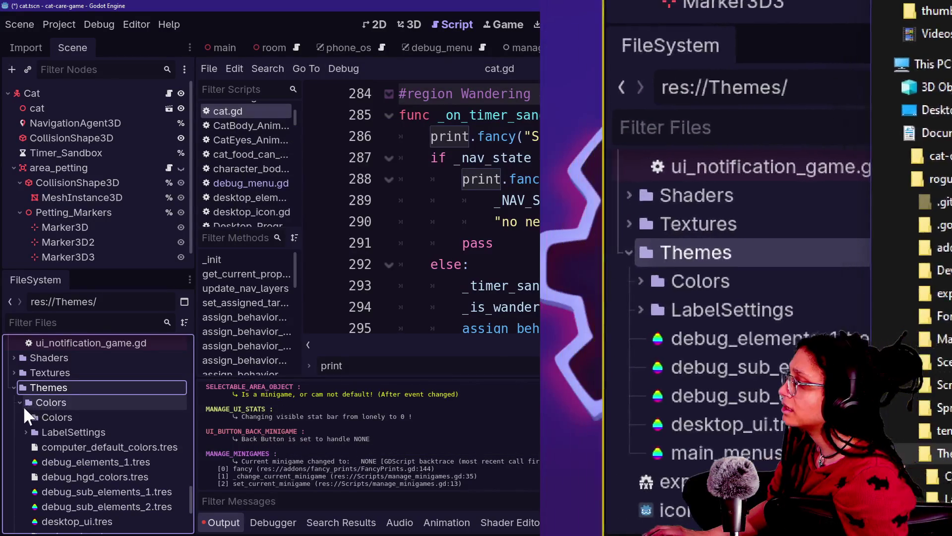
pyautogui.click(42, 416)
pyautogui.moveTo(38, 415); pyautogui.dragTo(58, 378)
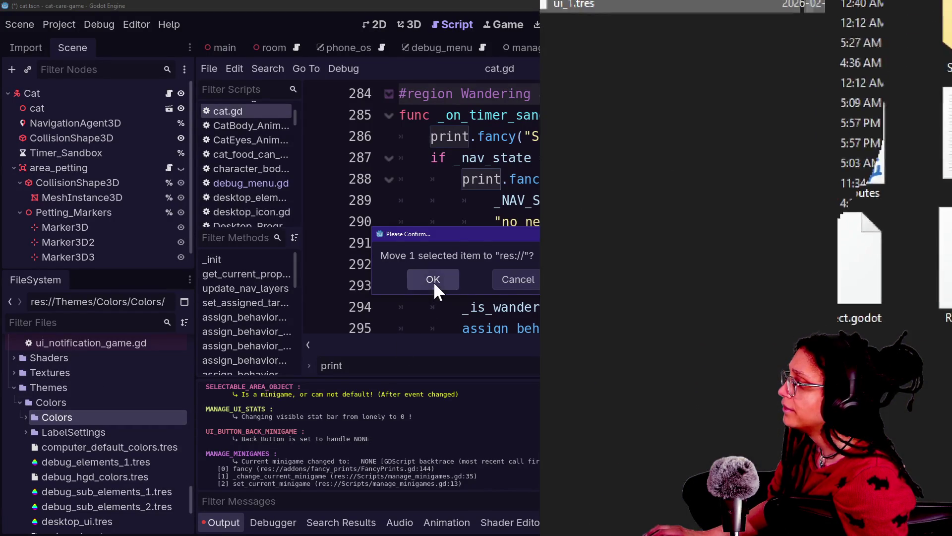
# Move Colors to res://, then drag it back onto Themes choosing Overwrite
pyautogui.click(434, 279)
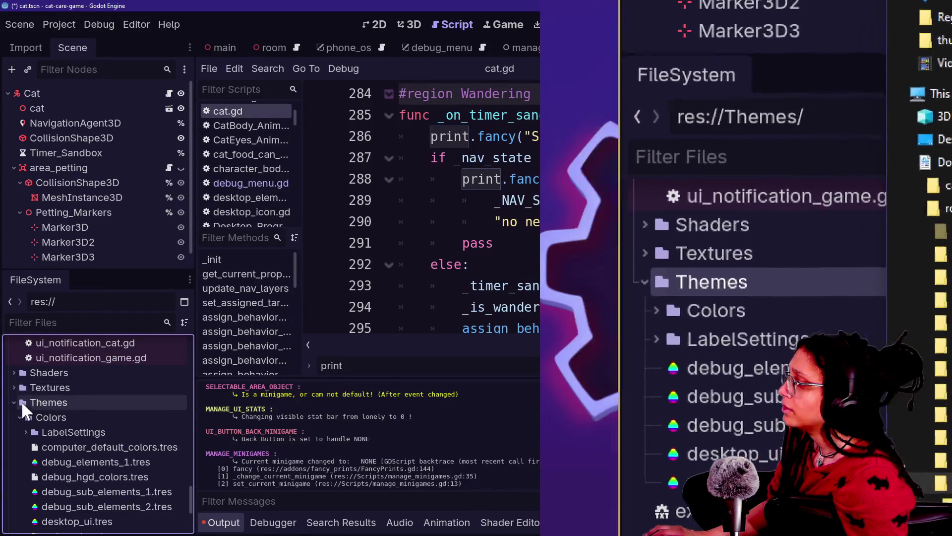
pyautogui.scroll(8, 43, 404)
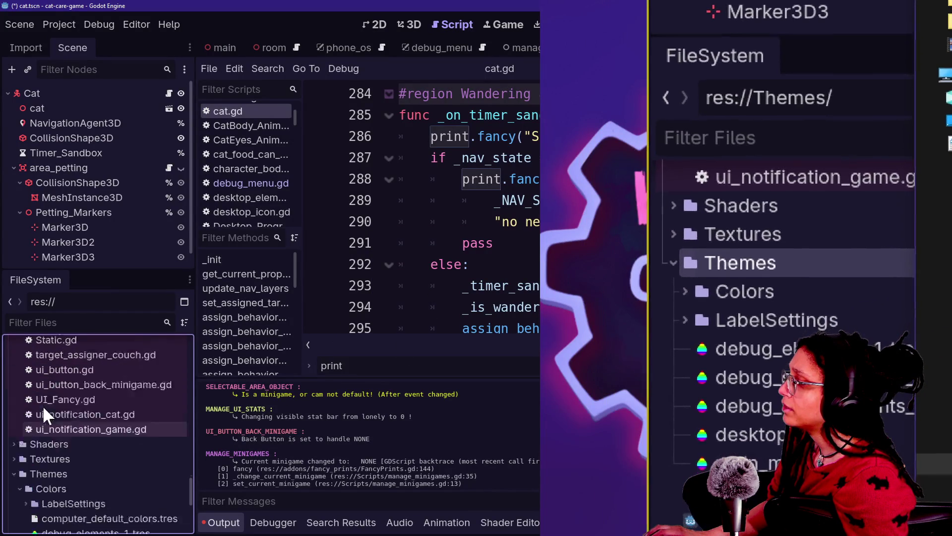
pyautogui.scroll(10, 43, 405)
pyautogui.moveTo(28, 481)
pyautogui.mouseDown()
pyautogui.moveTo(35, 529)
pyautogui.moveTo(55, 415)
pyautogui.mouseUp()
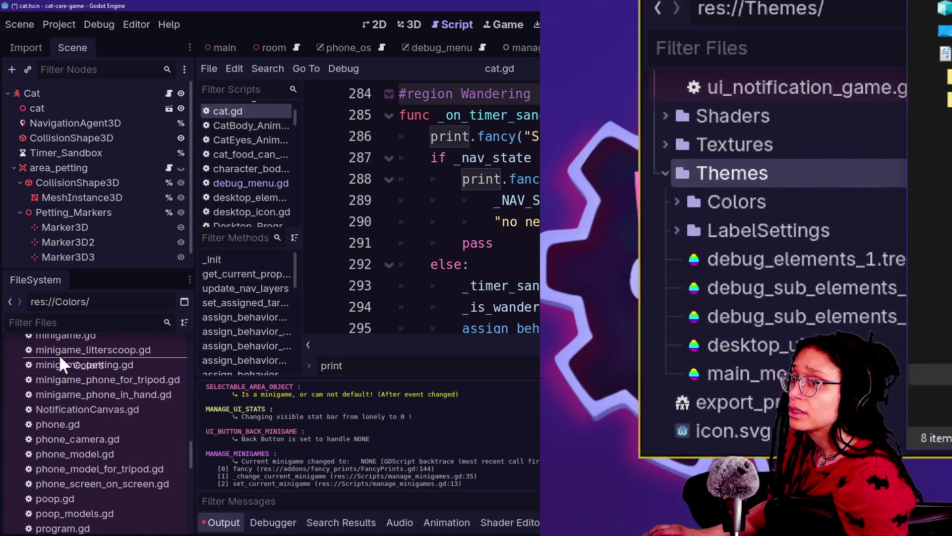
pyautogui.moveTo(76, 480)
pyautogui.mouseDown()
pyautogui.moveTo(73, 499)
pyautogui.moveTo(61, 424)
pyautogui.moveTo(75, 520)
pyautogui.moveTo(90, 409)
pyautogui.moveTo(91, 471)
pyautogui.moveTo(84, 370)
pyautogui.mouseUp()
pyautogui.moveTo(96, 429)
pyautogui.mouseDown()
pyautogui.moveTo(81, 344)
pyautogui.moveTo(92, 402)
pyautogui.moveTo(90, 362)
pyautogui.mouseUp()
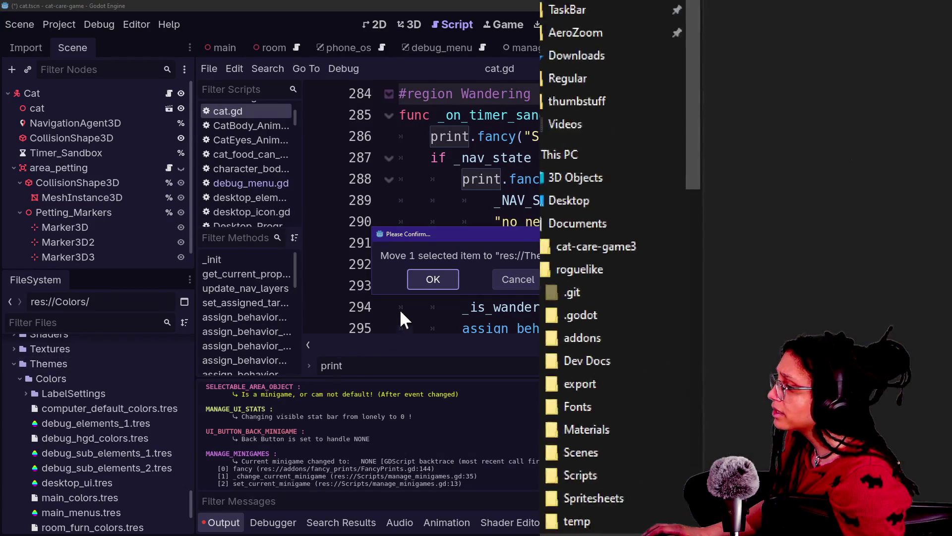
pyautogui.click(423, 278)
pyautogui.click(370, 437)
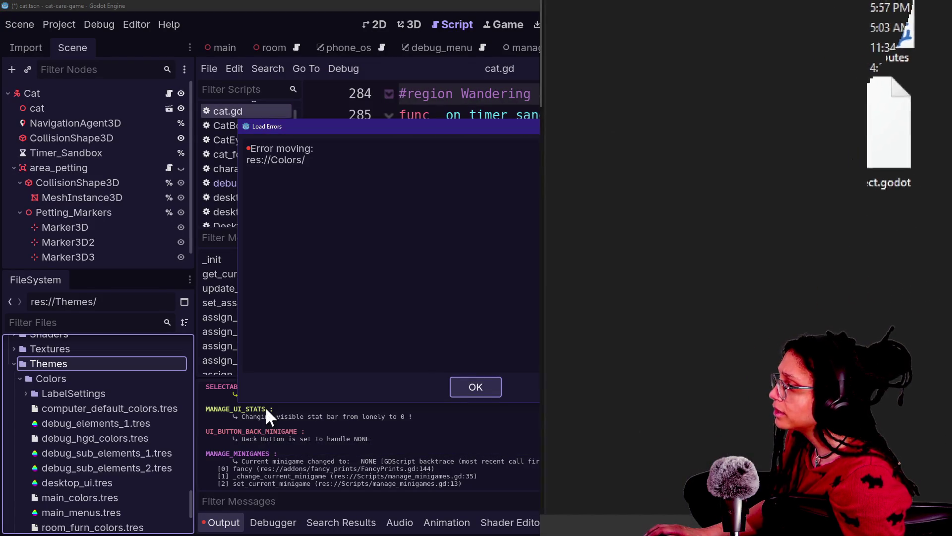
pyautogui.click(480, 387)
# Delete the stray res://Colors folder and quit to the Project List
pyautogui.scroll(15, 112, 377)
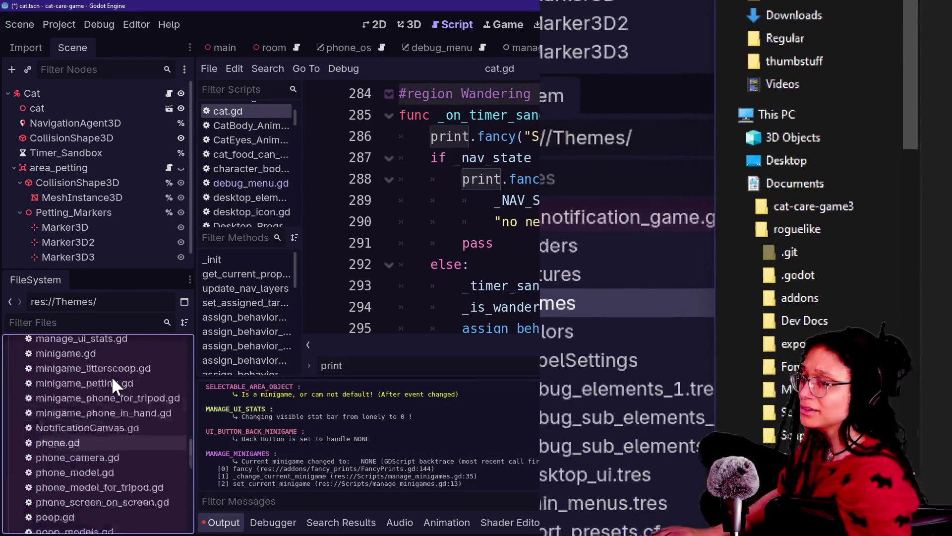
pyautogui.scroll(-2, 112, 376)
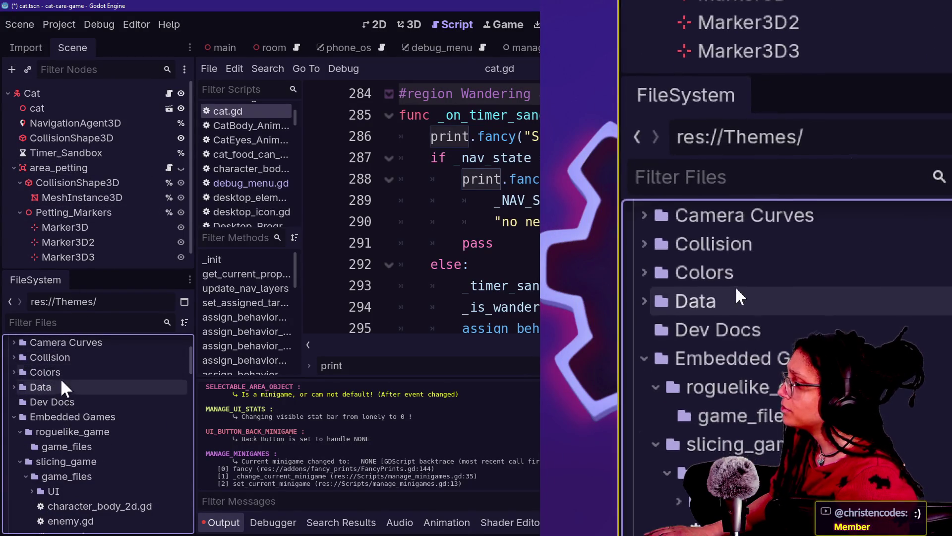
pyautogui.click(56, 372)
pyautogui.press('Delete')
pyautogui.press('Return')
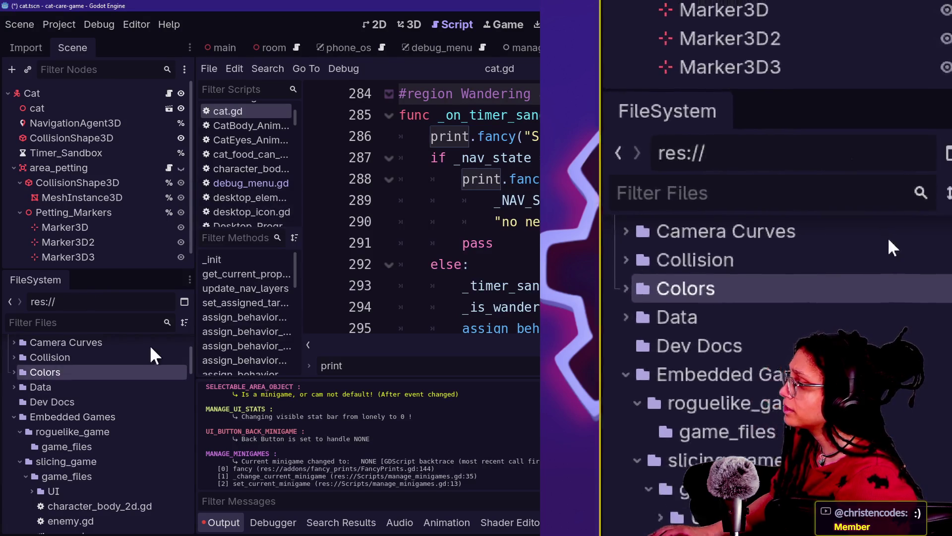
pyautogui.scroll(-10, 90, 430)
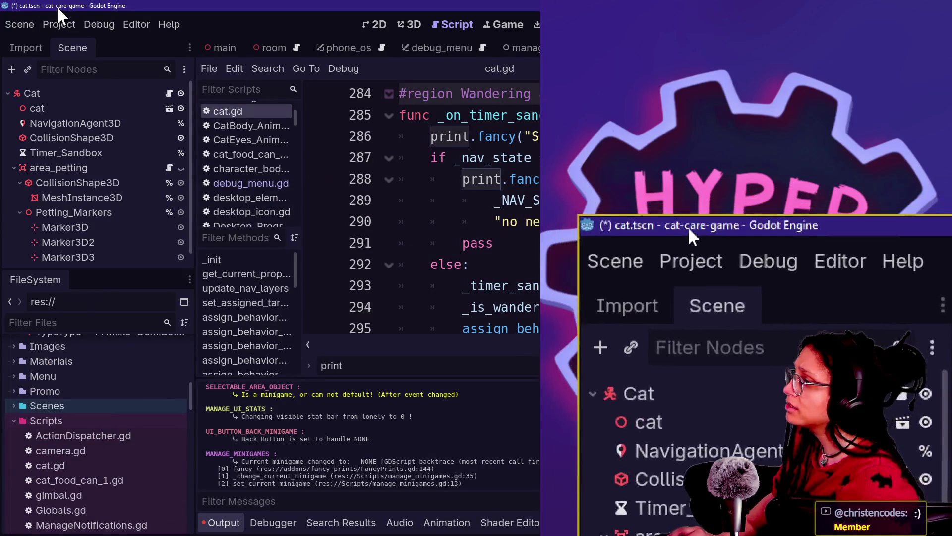
pyautogui.click(59, 24)
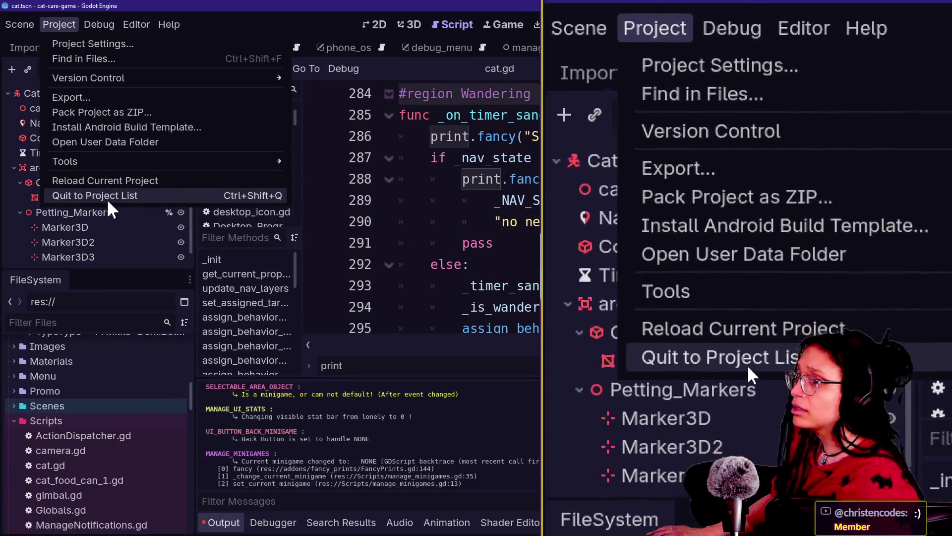
pyautogui.click(107, 196)
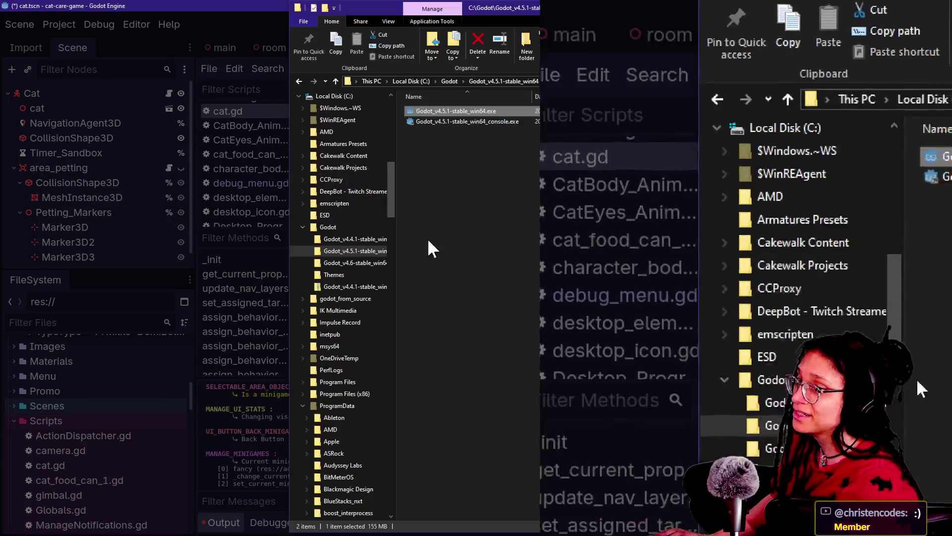
# Open the cat-care-game3 Themes folder in File Explorer
pyautogui.hotkey('alt', 'Tab')
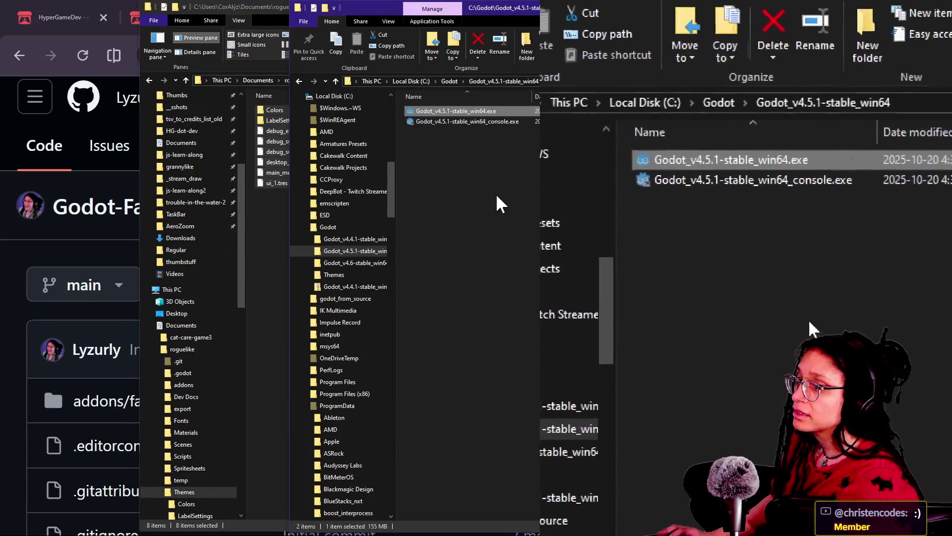
pyautogui.hotkey('alt', 'Tab')
pyautogui.hotkey('alt', 'Tab')
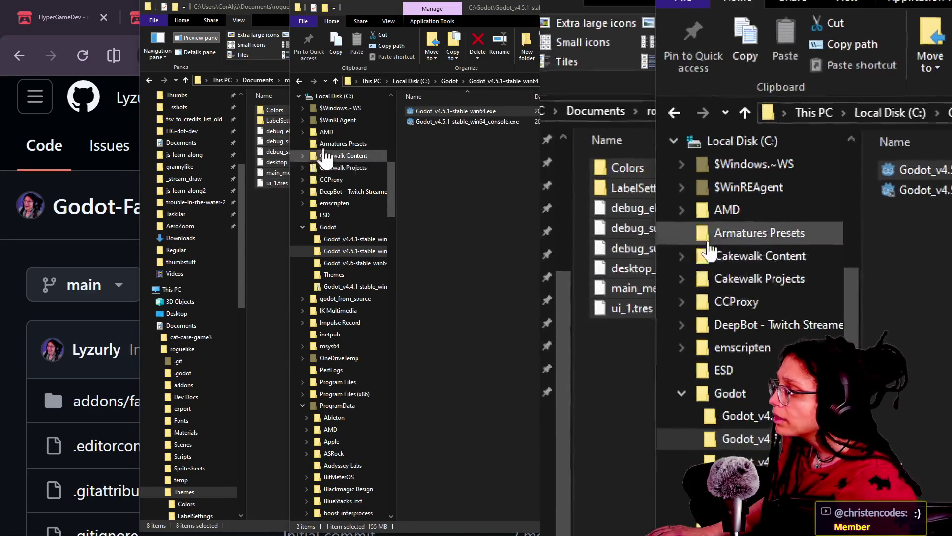
pyautogui.moveTo(393, 191); pyautogui.dragTo(402, 147)
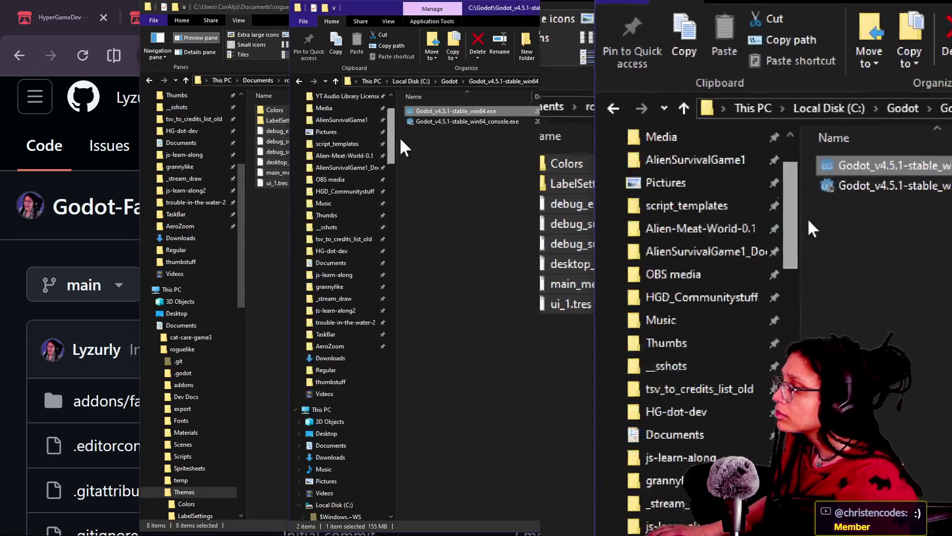
pyautogui.click(400, 139)
pyautogui.scroll(2, 393, 121)
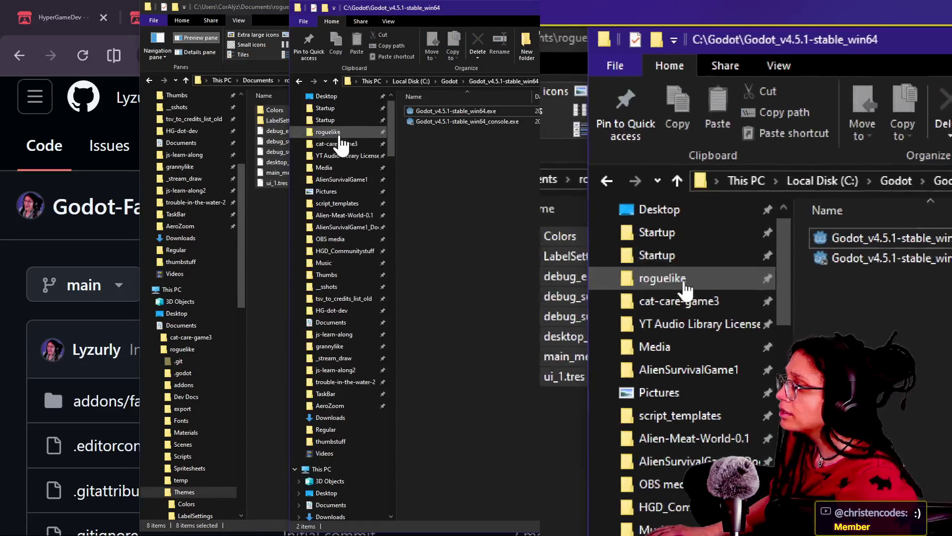
pyautogui.click(340, 144)
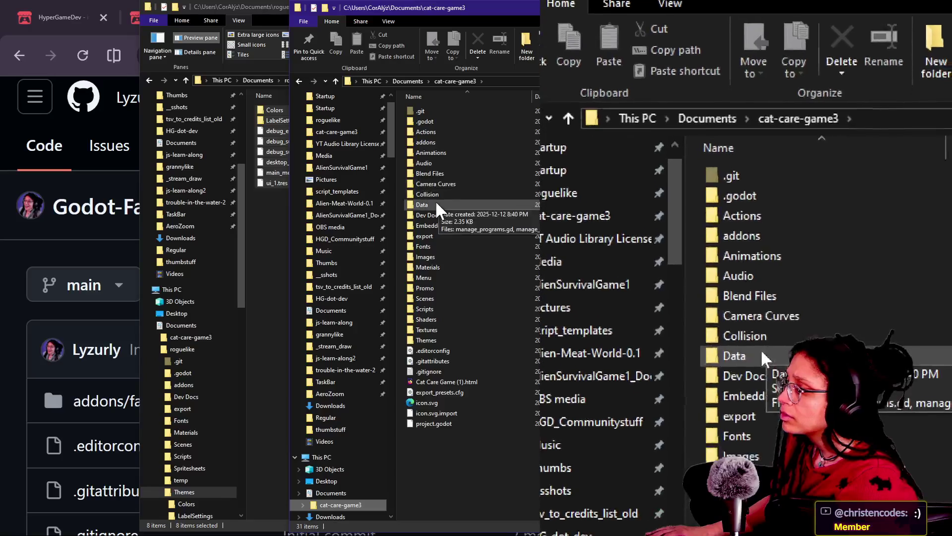
pyautogui.doubleClick(429, 339)
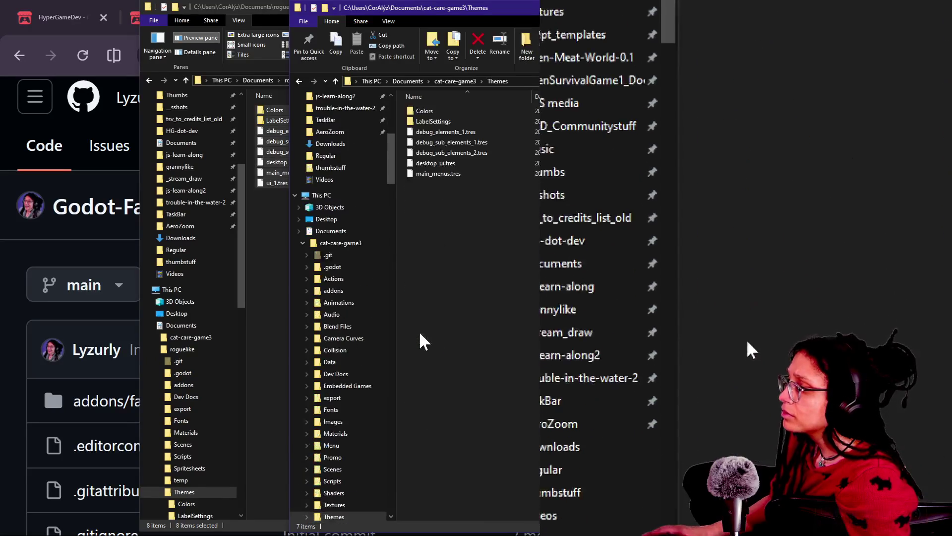
# Paste all roguelike Themes items into cat-care-game3 Themes, replacing same-named files
pyautogui.click(277, 239)
pyautogui.hotkey('ctrl', 'a')
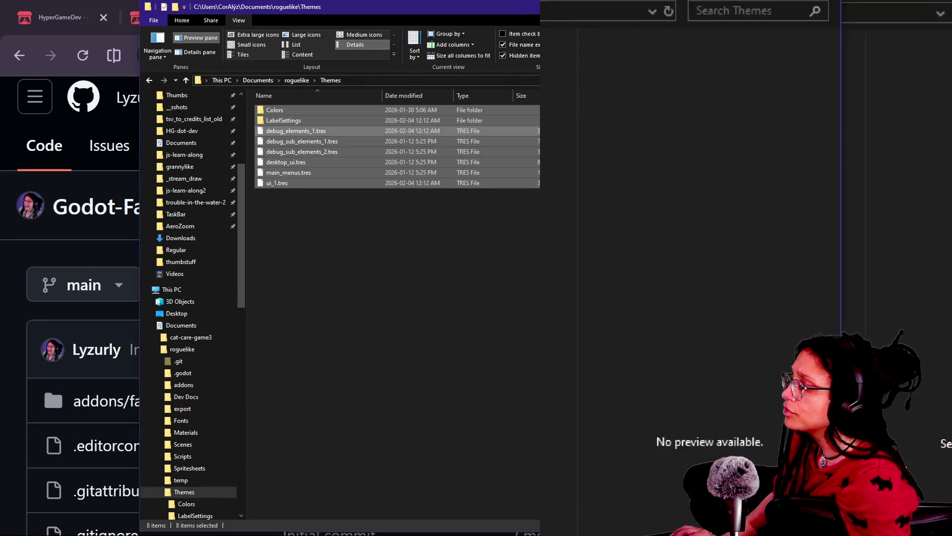
pyautogui.hotkey('alt', 'Tab')
pyautogui.hotkey('ctrl', 'v')
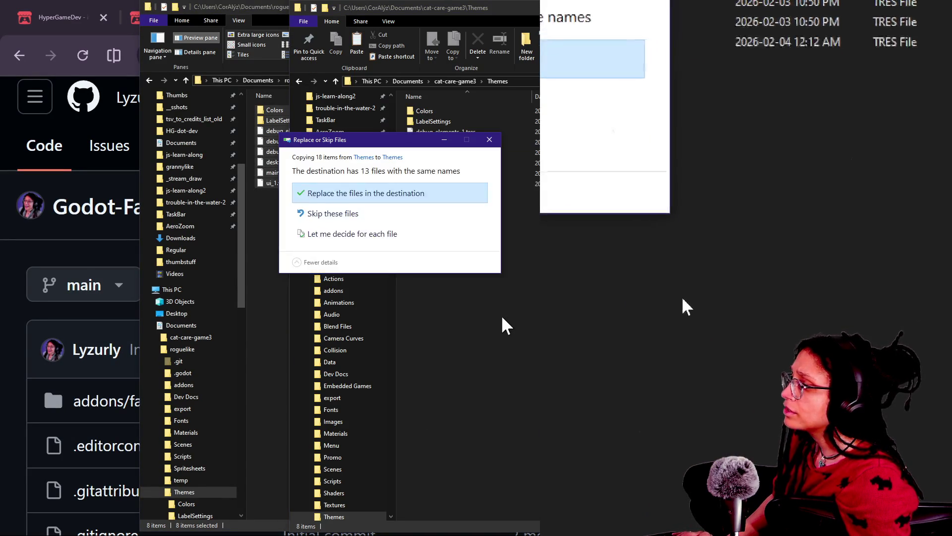
pyautogui.click(383, 194)
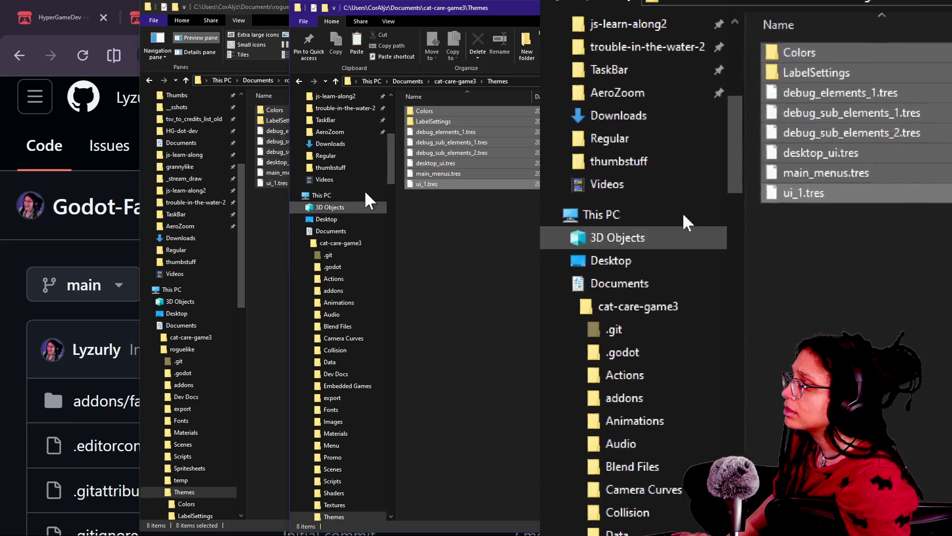
pyautogui.click(337, 78)
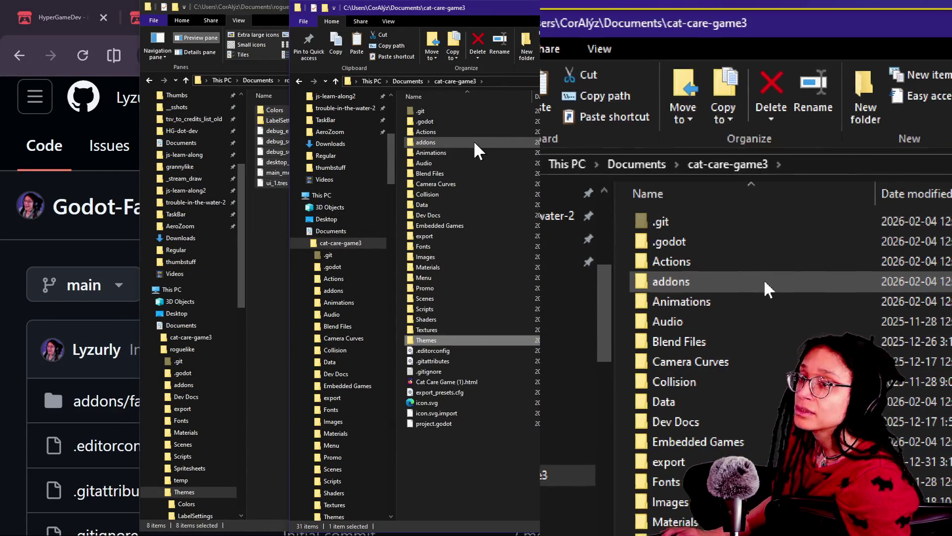
# Review the scene file text and cat-care-game3 folder, then launch Godot's Project Manager
pyautogui.hotkey('alt', 'Tab')
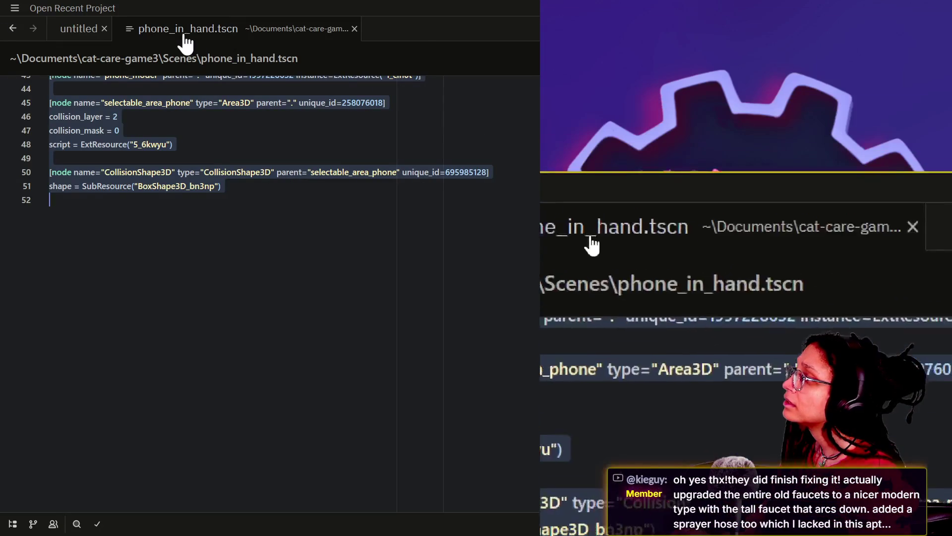
pyautogui.scroll(15, 200, 167)
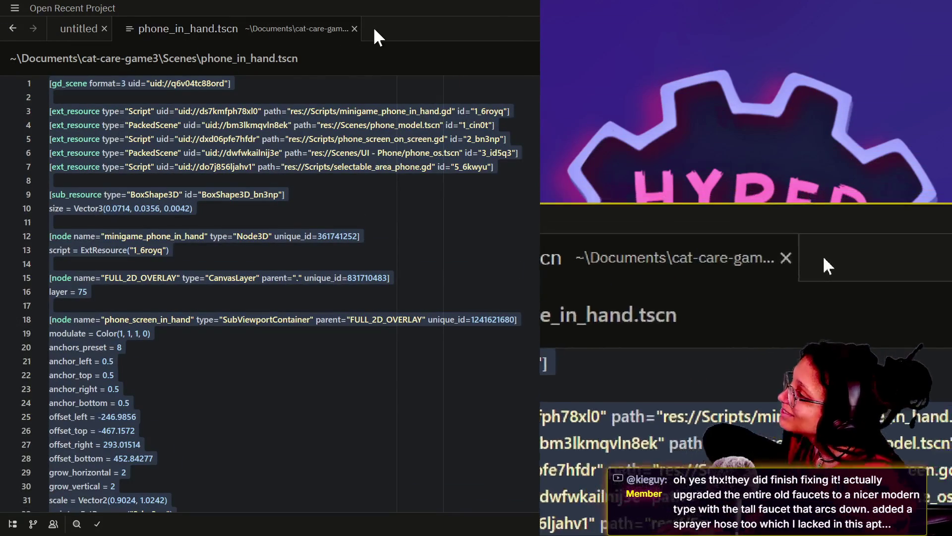
pyautogui.hotkey('alt', 'Tab')
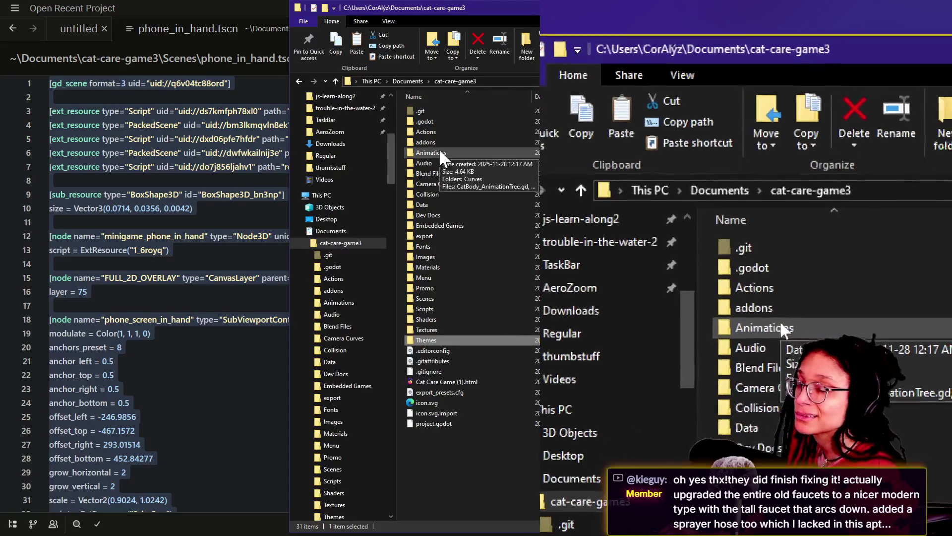
pyautogui.hotkey('alt', 'Tab')
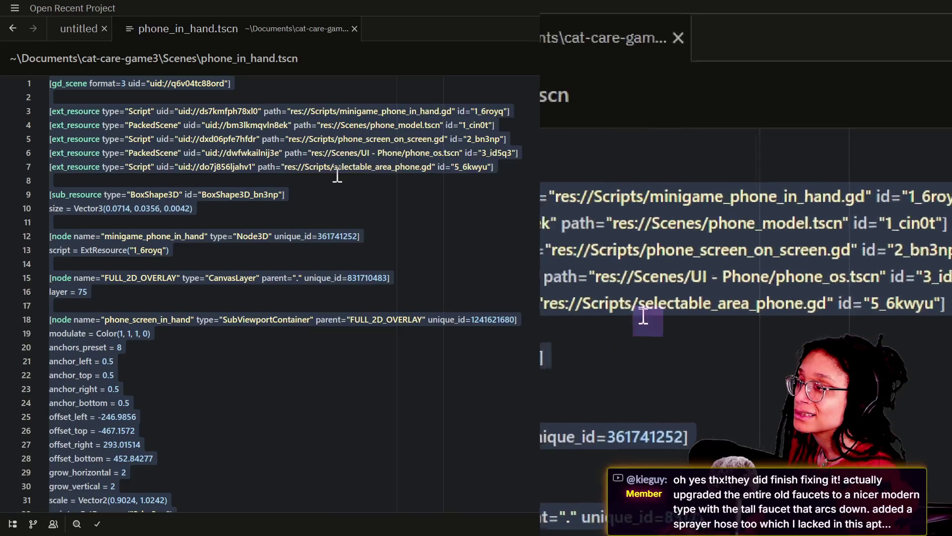
pyautogui.hotkey('alt', 'Tab')
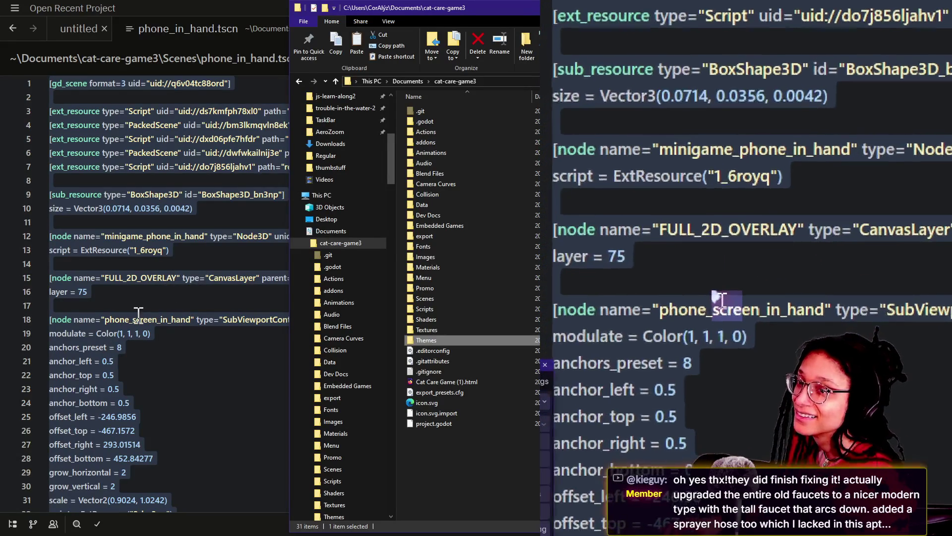
pyautogui.press('super+Escape')
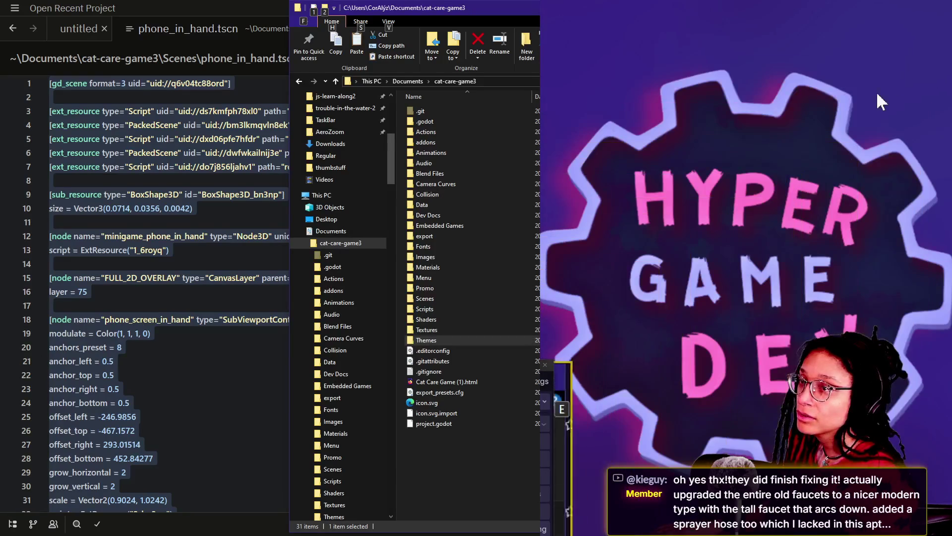
pyautogui.press('super+plus')
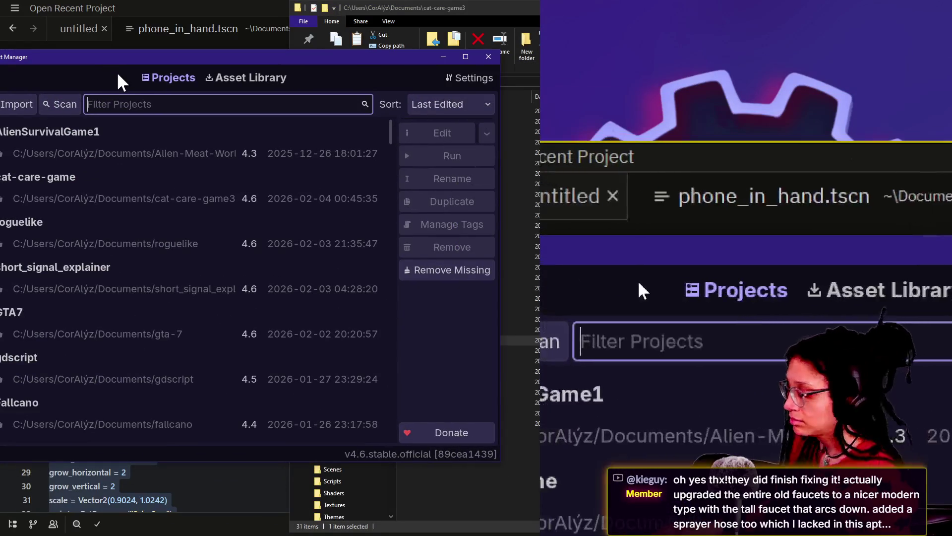
# Open the cat-care-game project from the Project Manager, then switch to the Twitch chat
pyautogui.press('super+Escape')
pyautogui.moveTo(83, 61); pyautogui.dragTo(278, 76)
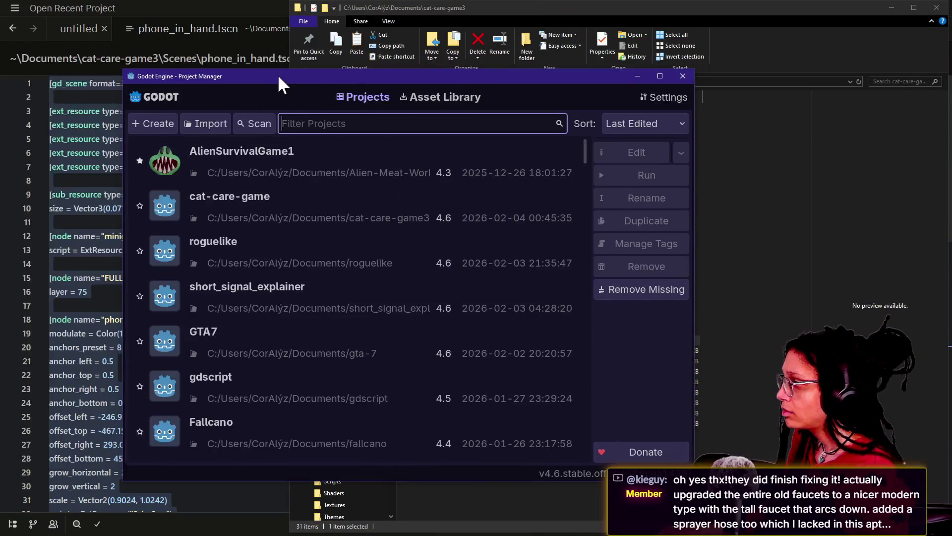
pyautogui.click(266, 215)
pyautogui.doubleClick(266, 216)
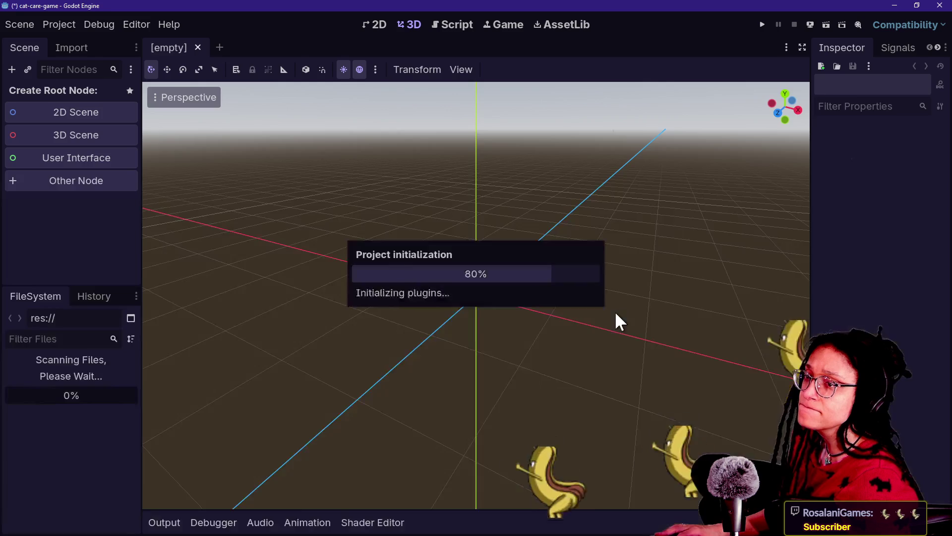
pyautogui.hotkey('alt', 'Tab')
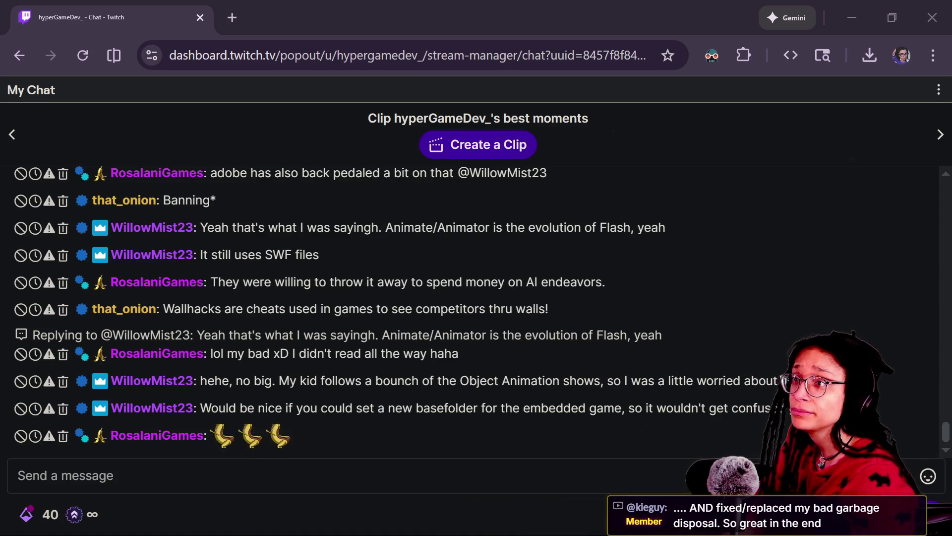
# Load YouTube Studio live chat in a new tab, split-viewed beside the Twitch chat
pyautogui.moveTo(860, 299)
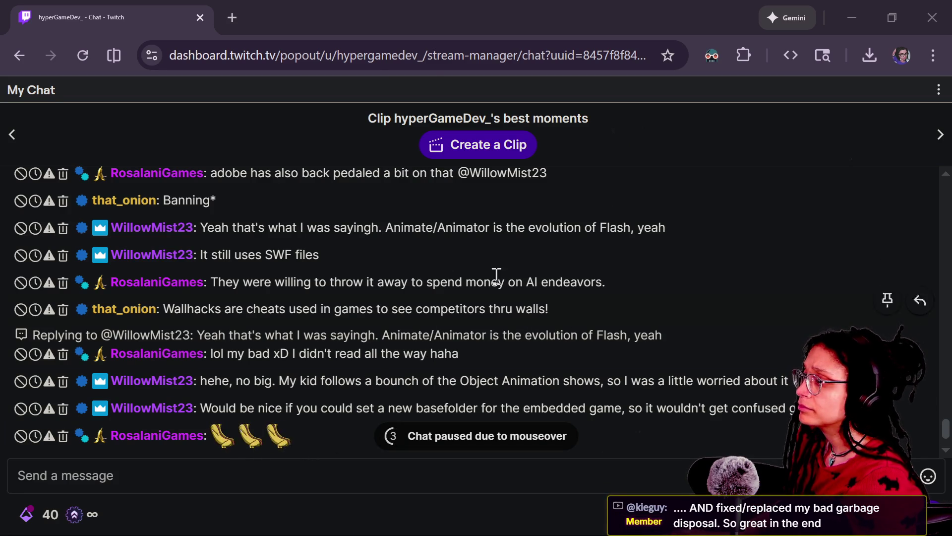
pyautogui.click(222, 17)
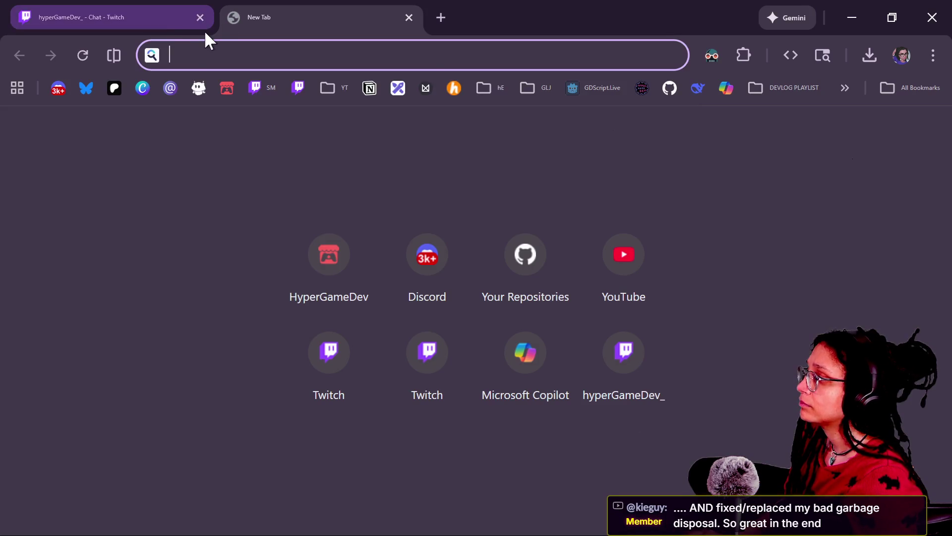
pyautogui.write('https://studio.youtube.com/live_chat?is_popout=1&v=IatdEdbPUno')
pyautogui.press('Return')
pyautogui.click(114, 55)
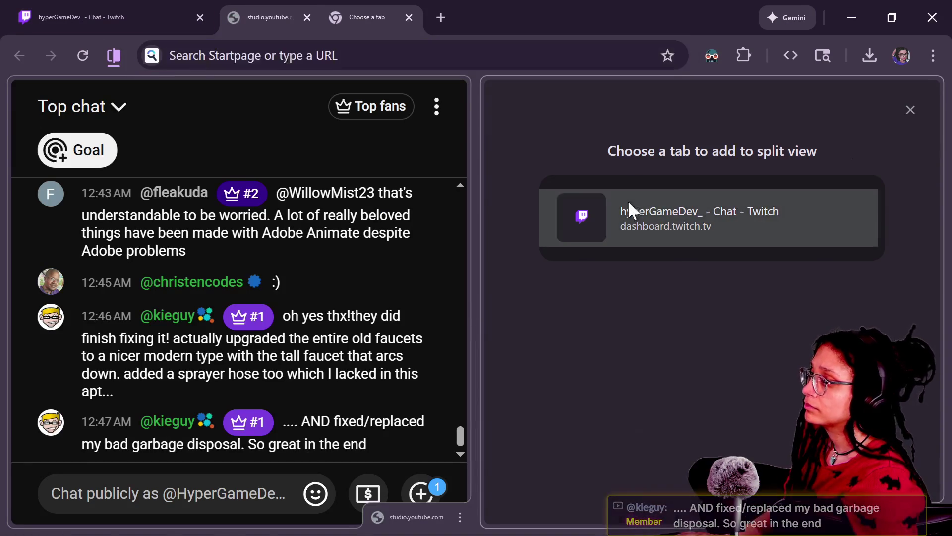
pyautogui.click(629, 200)
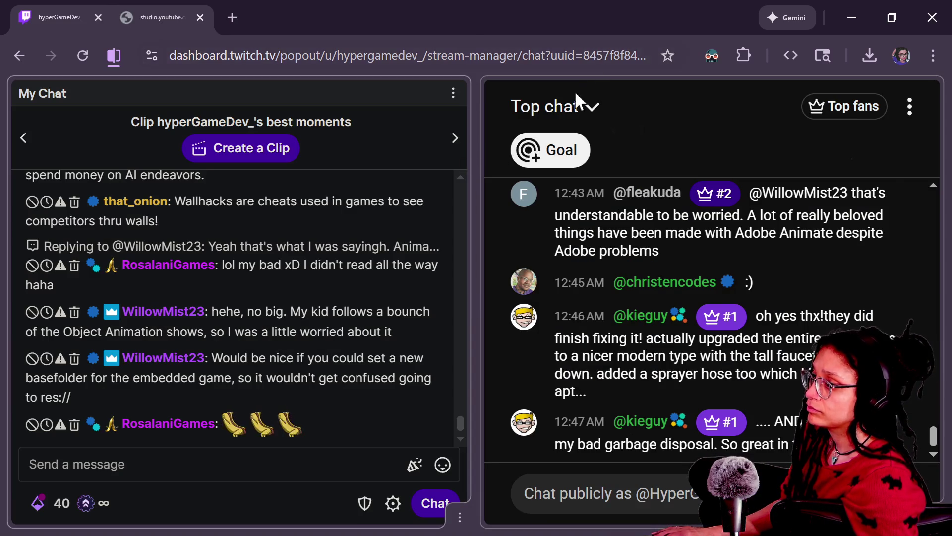
pyautogui.click(585, 105)
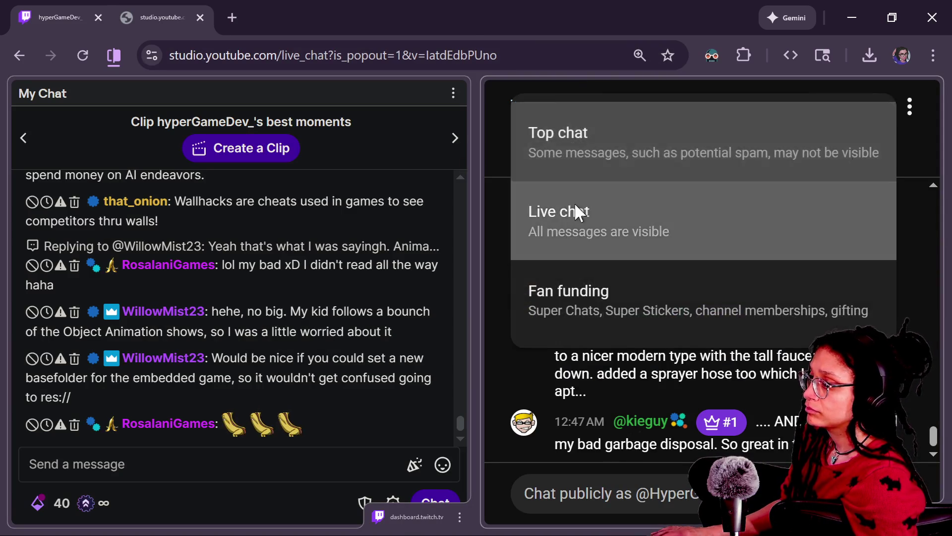
# Switch the YouTube chat from Top chat to Live chat and scroll through its messages
pyautogui.click(574, 210)
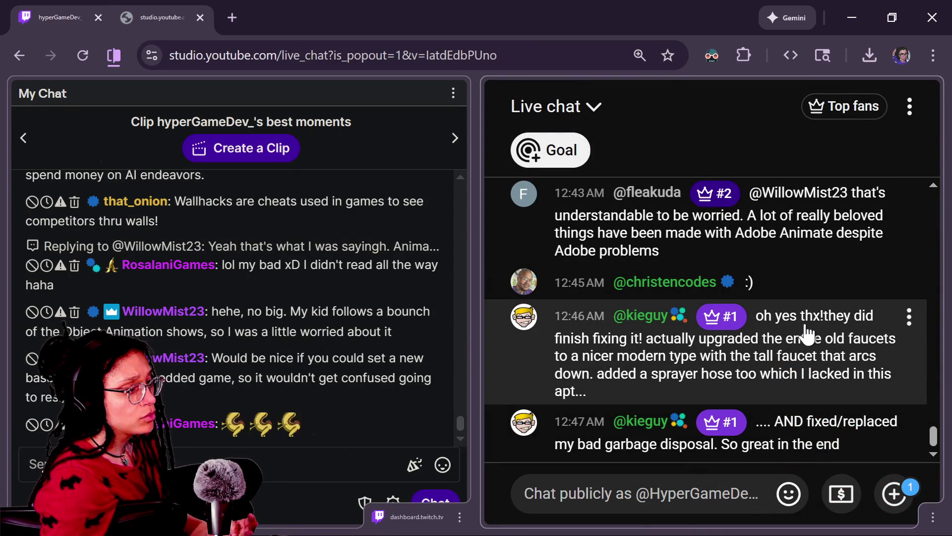
pyautogui.scroll(5, 807, 333)
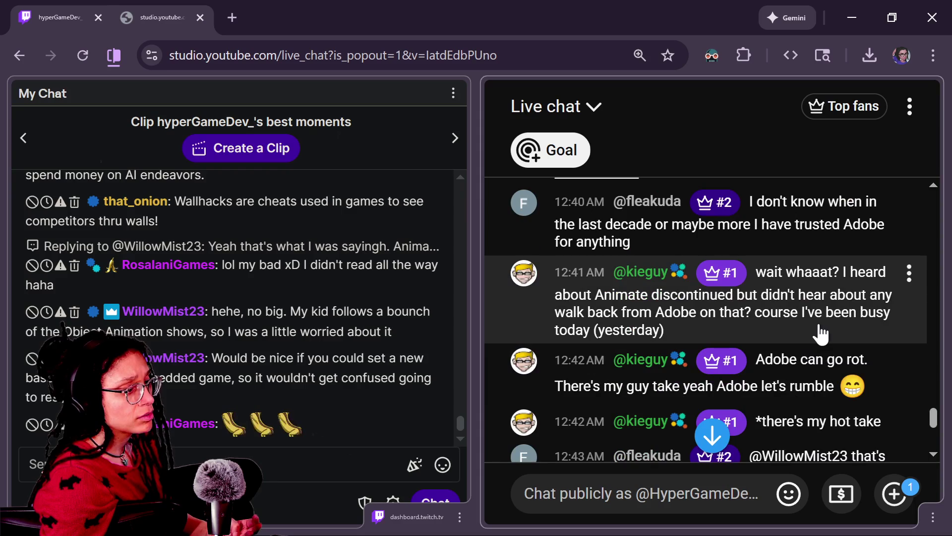
pyautogui.scroll(-2, 825, 335)
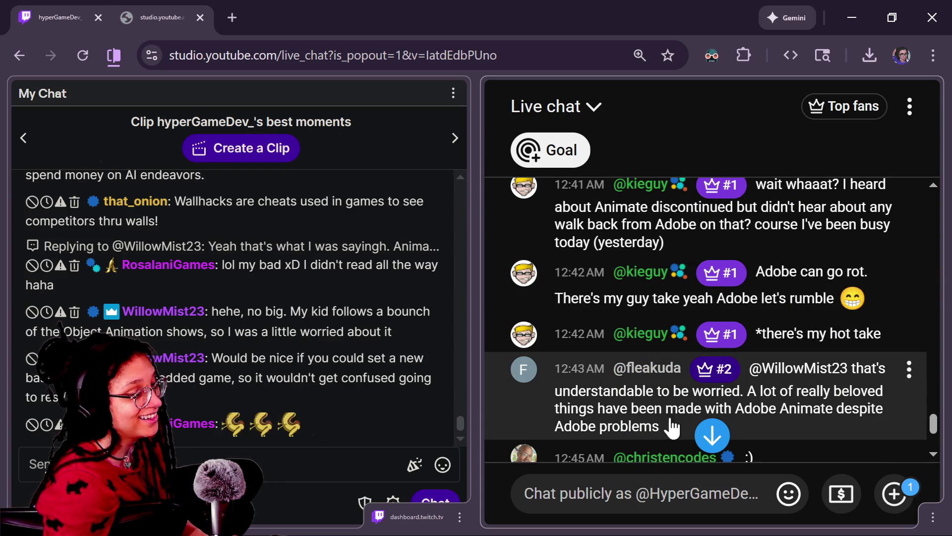
pyautogui.scroll(-2, 659, 405)
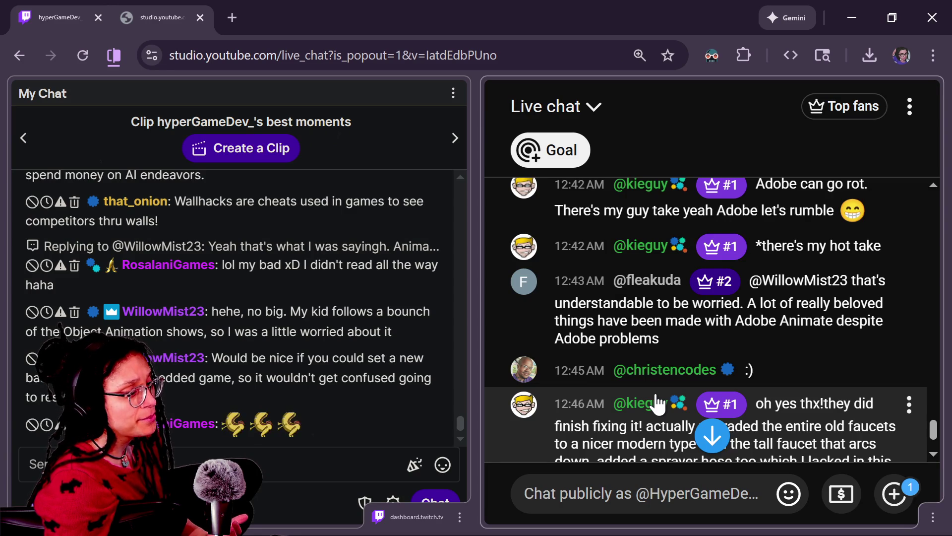
# Catch up on both stream chats, then bring the Godot editor back to the front
pyautogui.scroll(-2, 603, 303)
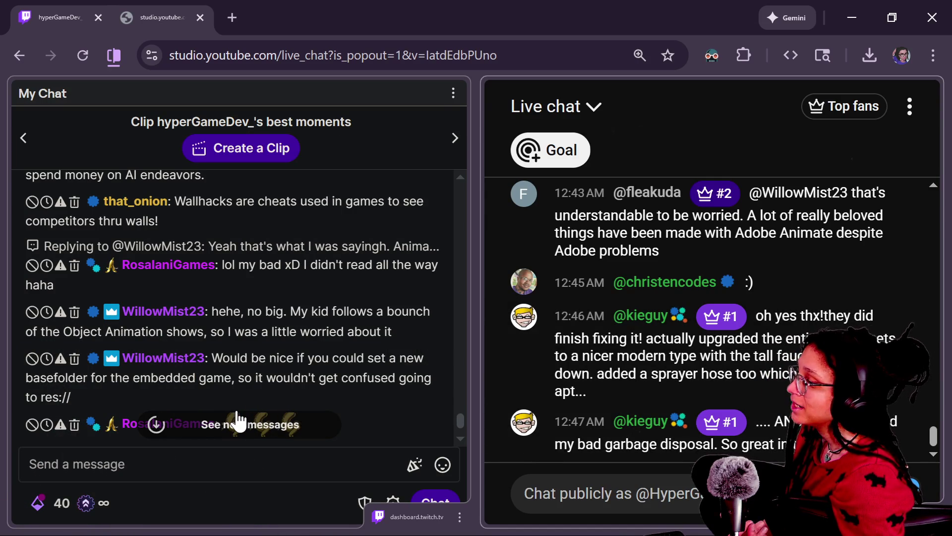
pyautogui.moveTo(361, 410)
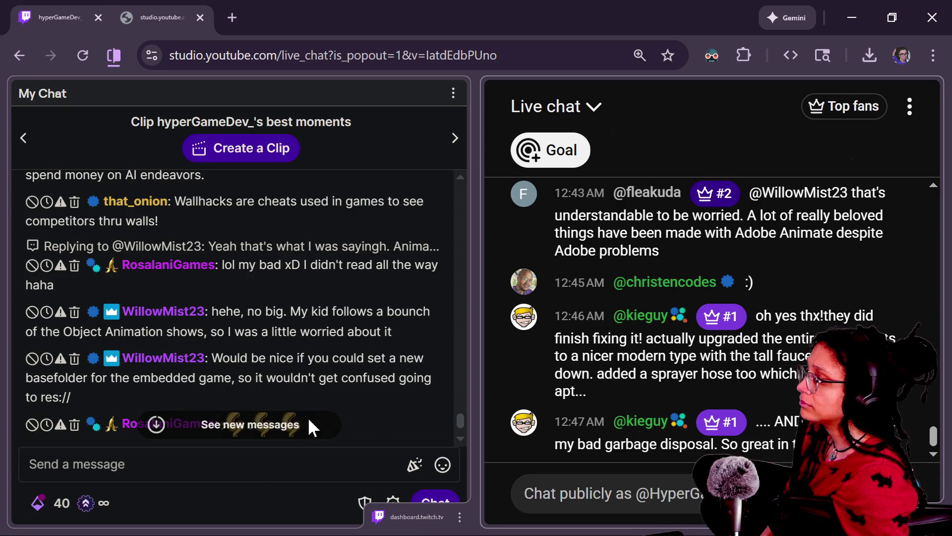
pyautogui.scroll(3, 302, 360)
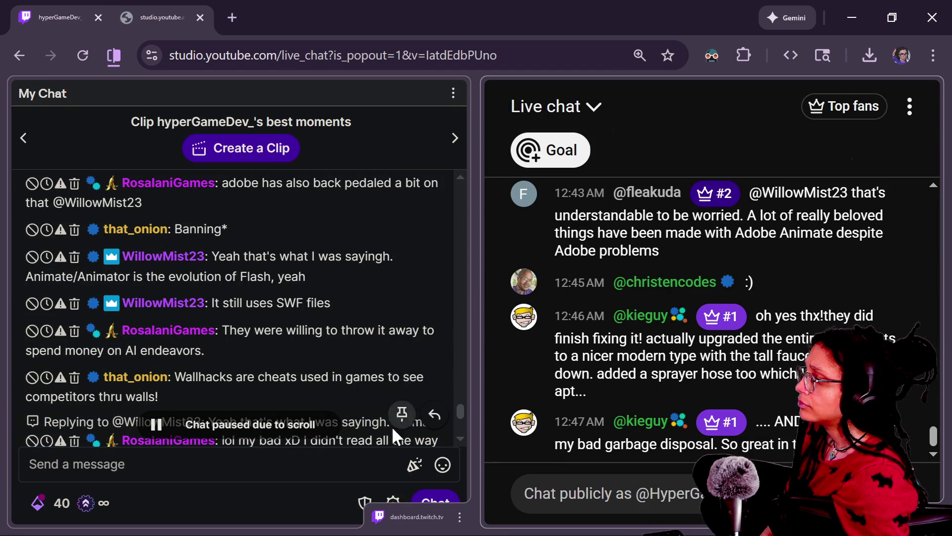
pyautogui.scroll(-3, 400, 439)
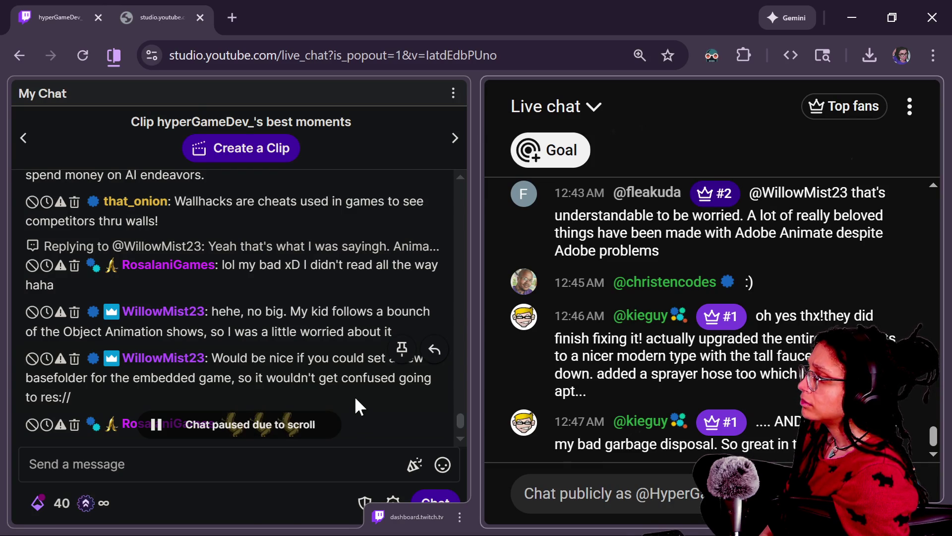
pyautogui.hotkey('alt', 'Tab')
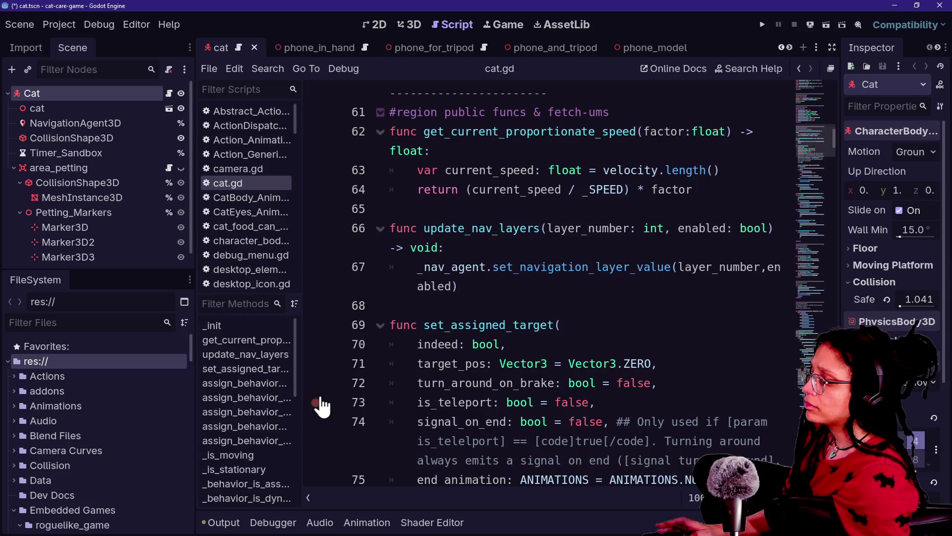
# After a quick glance at the chats, save the cat scene from the cat.gd script editor
pyautogui.hotkey('alt', 'Tab')
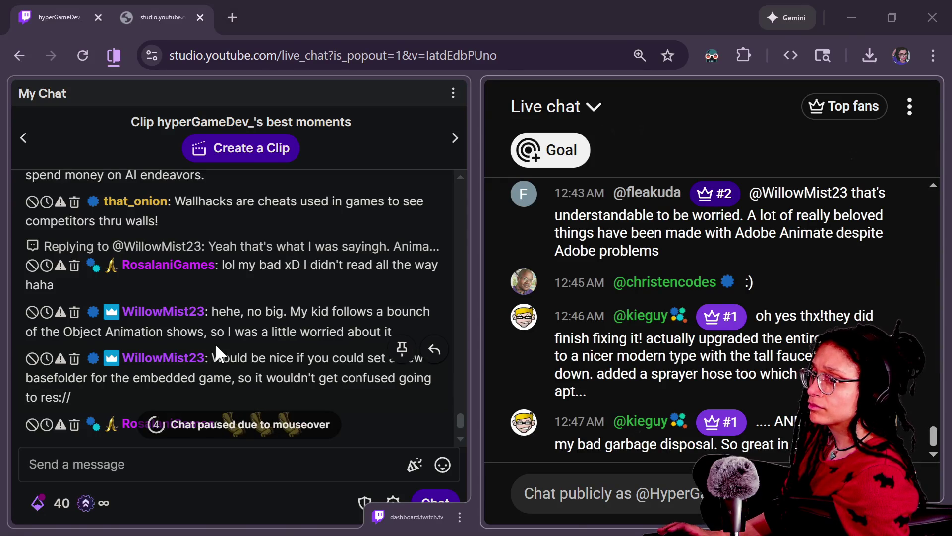
pyautogui.hotkey('alt', 'Tab')
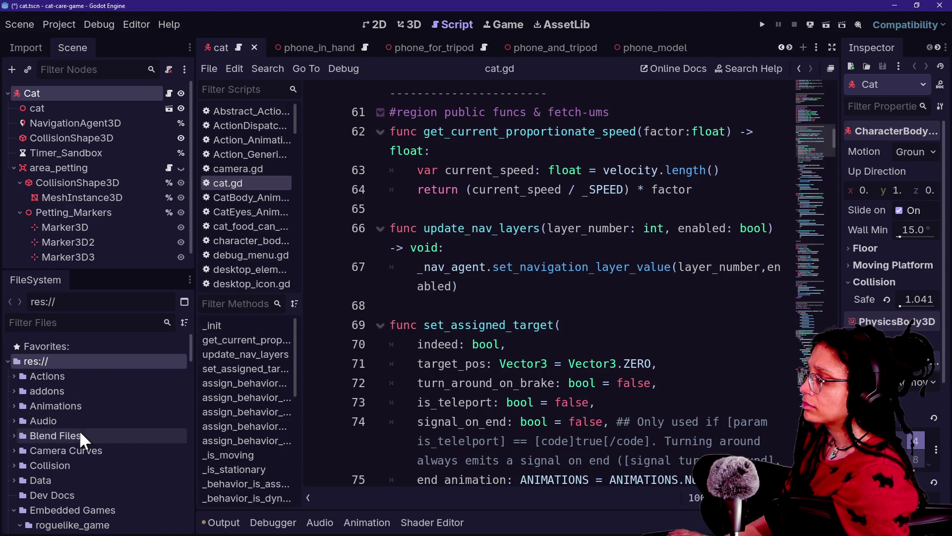
pyautogui.scroll(-10, 79, 430)
pyautogui.click(464, 259)
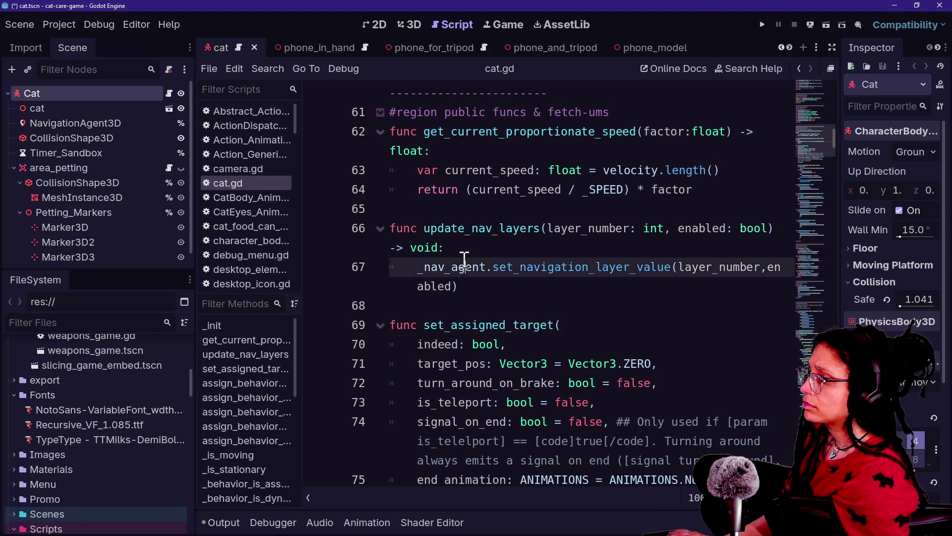
pyautogui.click(768, 23)
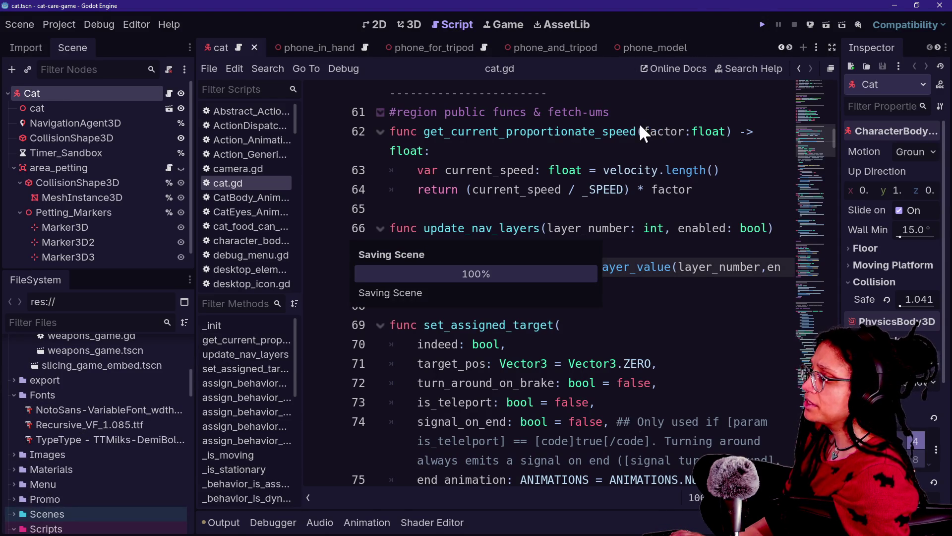